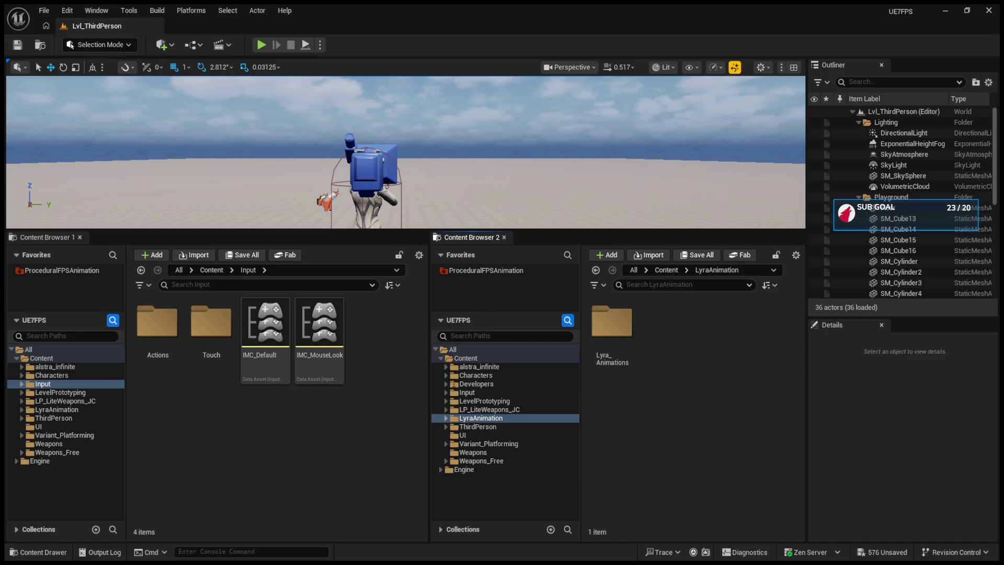
- Browse LyraAnimation to the Lyra Bench folder and open int_sit_bench_sit_into_R_45
left_click(481, 417)
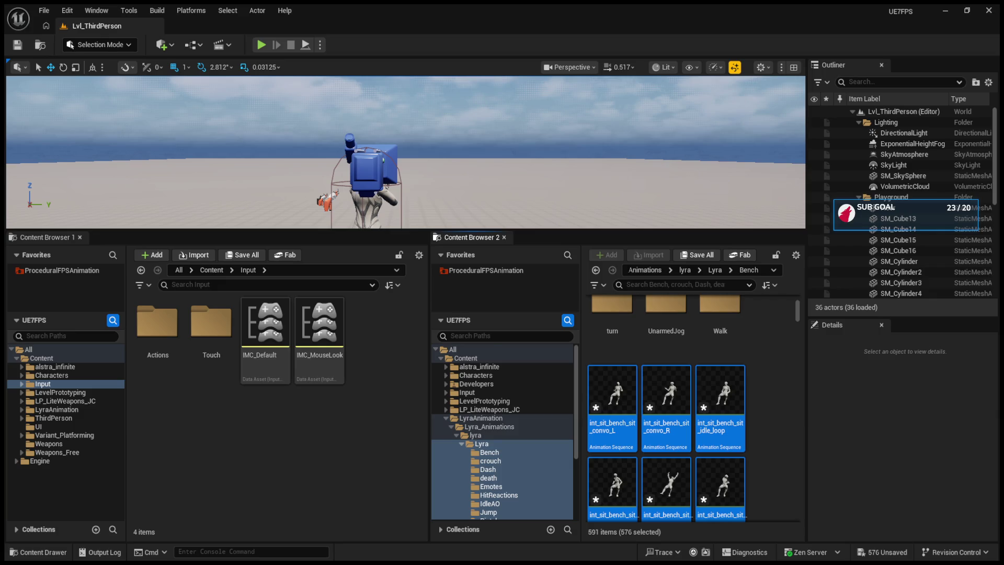
left_click(790, 441)
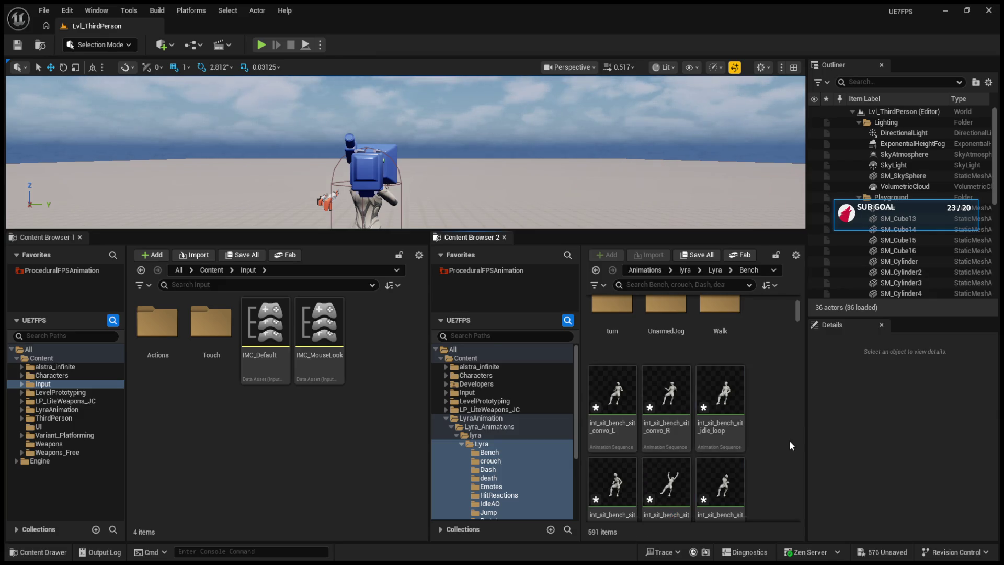
left_click(458, 436)
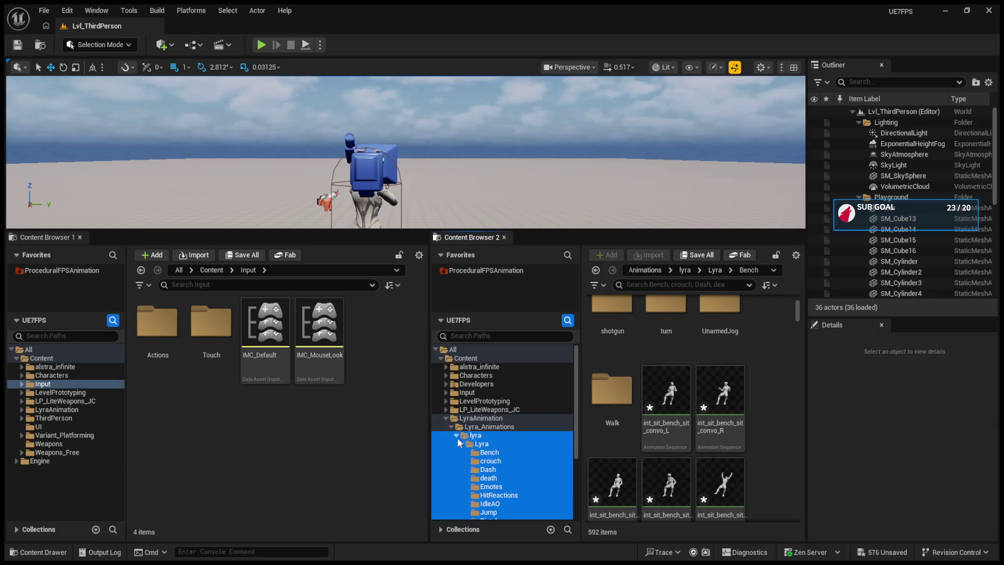
left_click(468, 450)
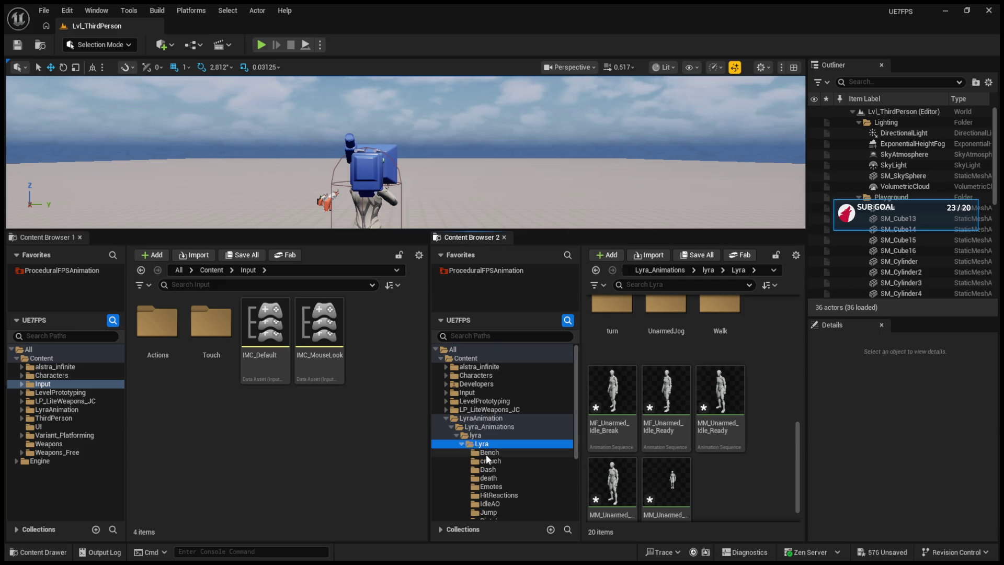
left_click(632, 385)
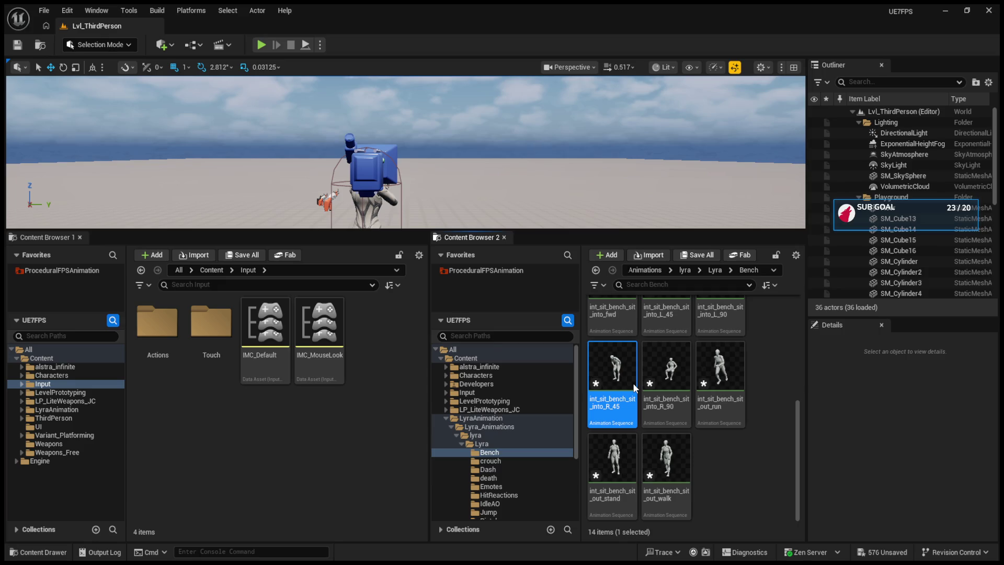
double_click(632, 383)
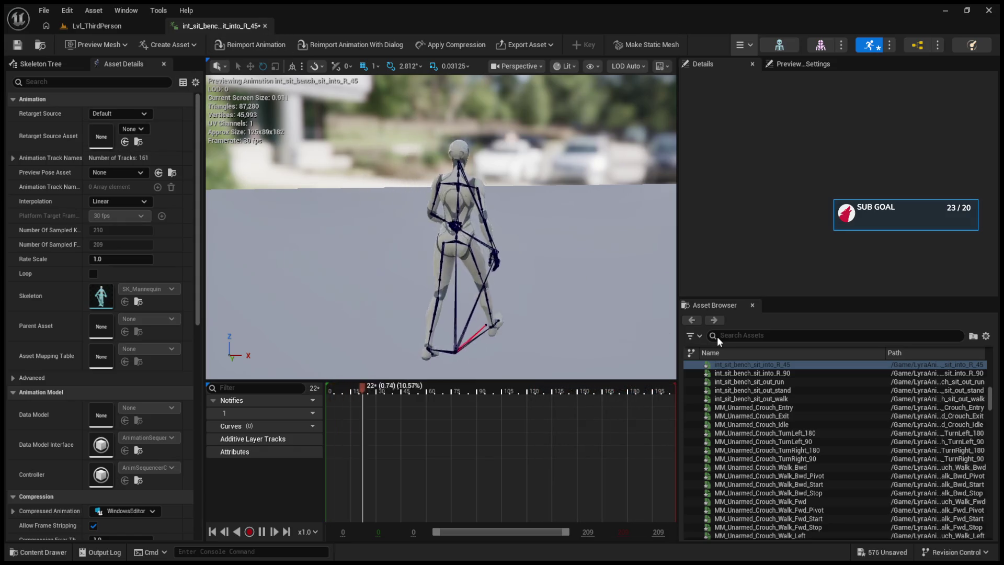
- Preview int_sit_bench_sit_out_run, the crouch TurnLeft_90/180 turns and Crouch_Walk_Bwd_Stop
left_click(819, 382)
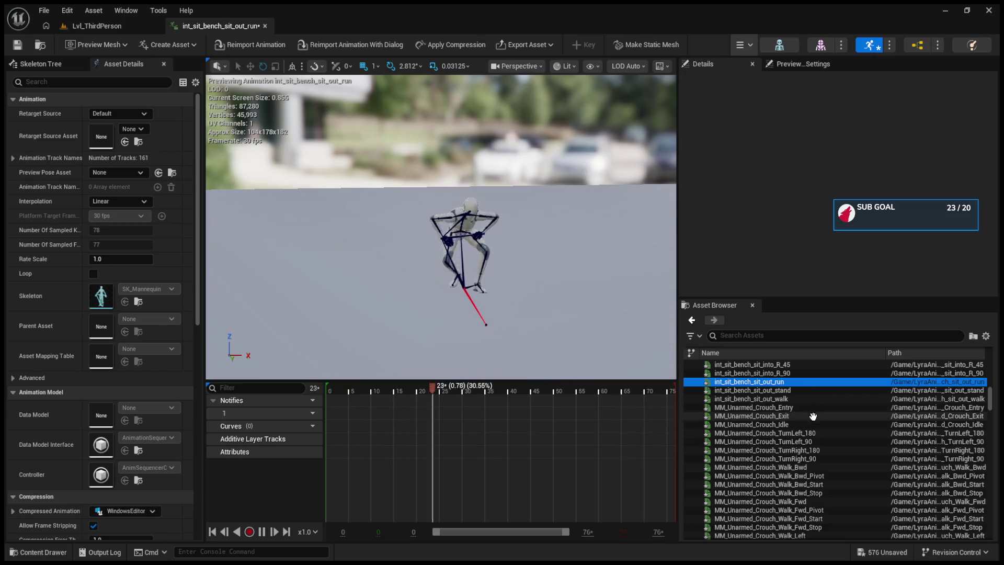
left_click(816, 441)
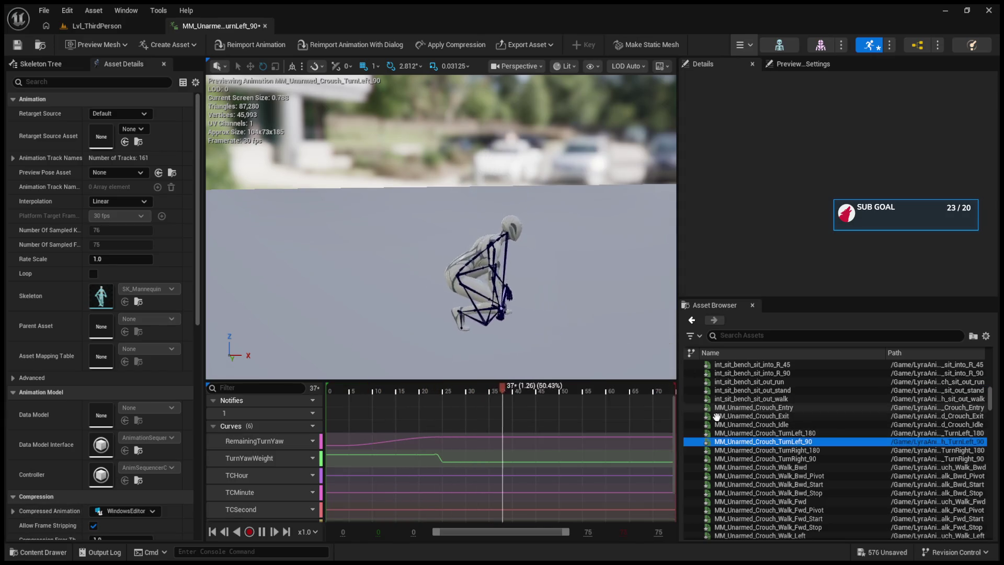
left_click(767, 433)
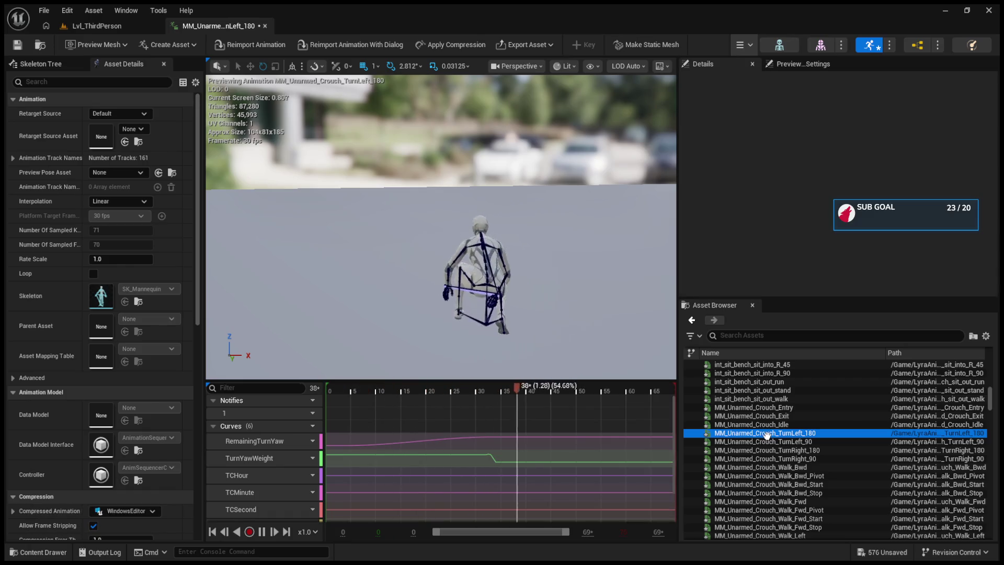
scroll(767, 434, "down", 2)
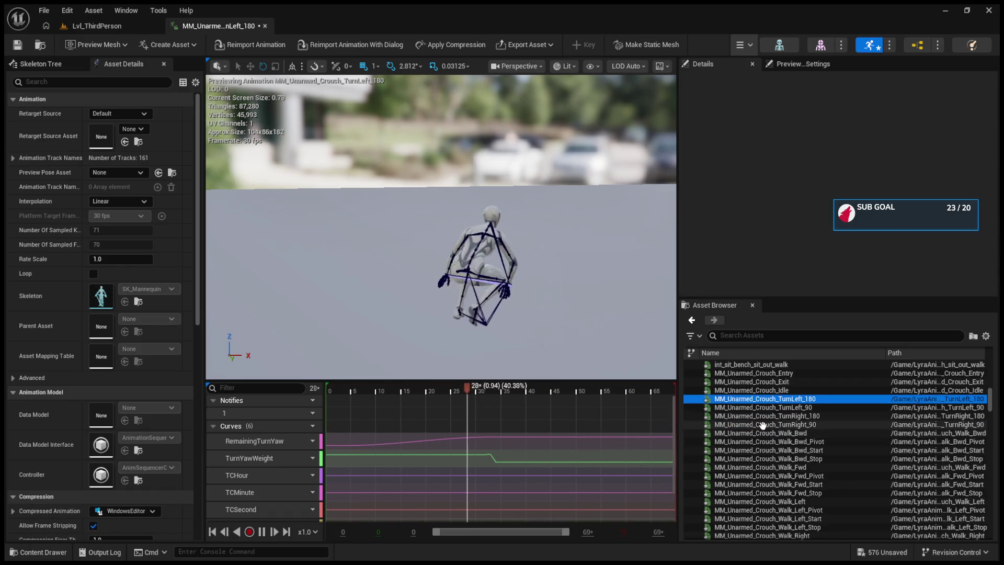
left_click(767, 458)
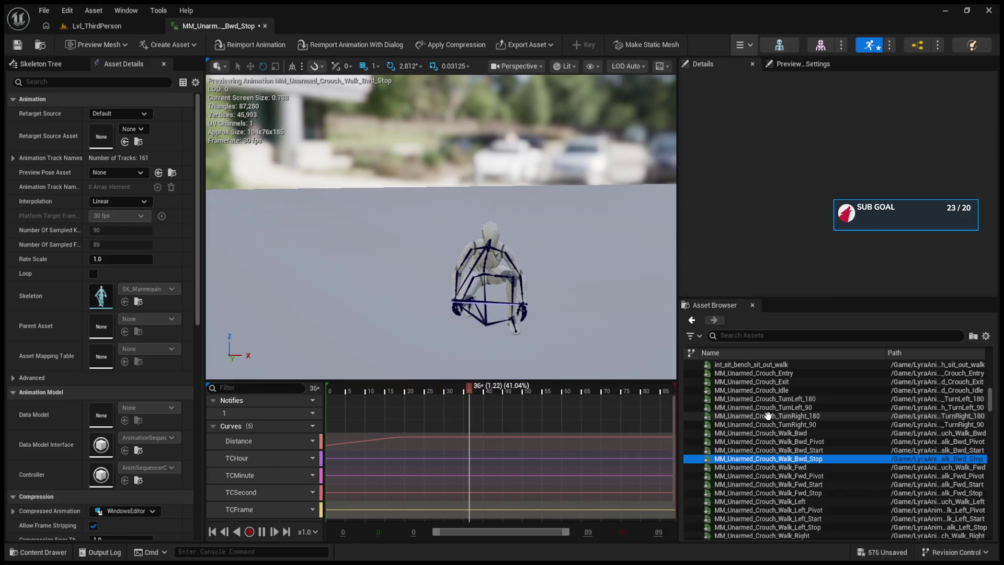
- Preview MM_Dash_Backward and MM_Dash_Forward, then pause playback
scroll(784, 434, "down", 2)
scroll(786, 438, "down", 3)
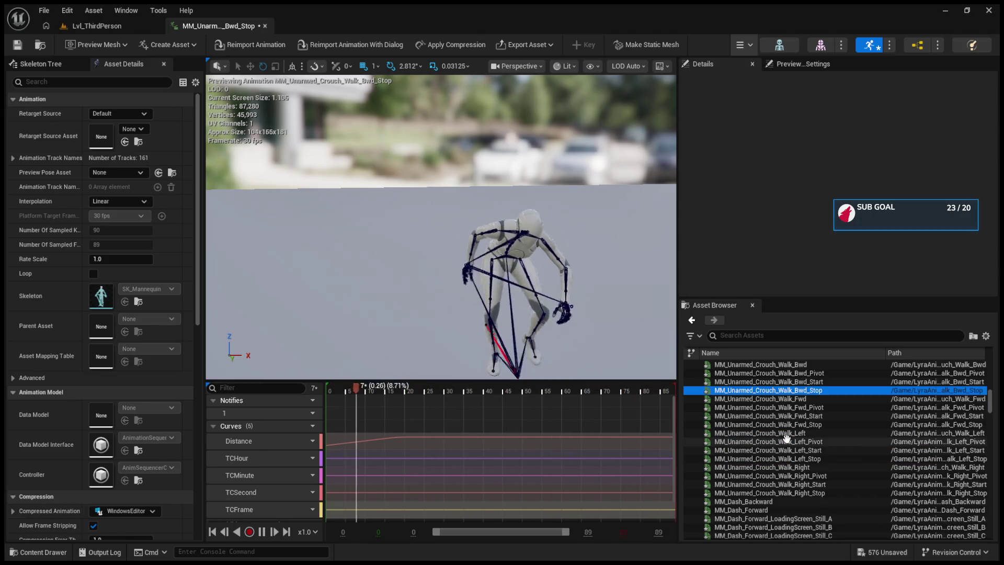
left_click(769, 483)
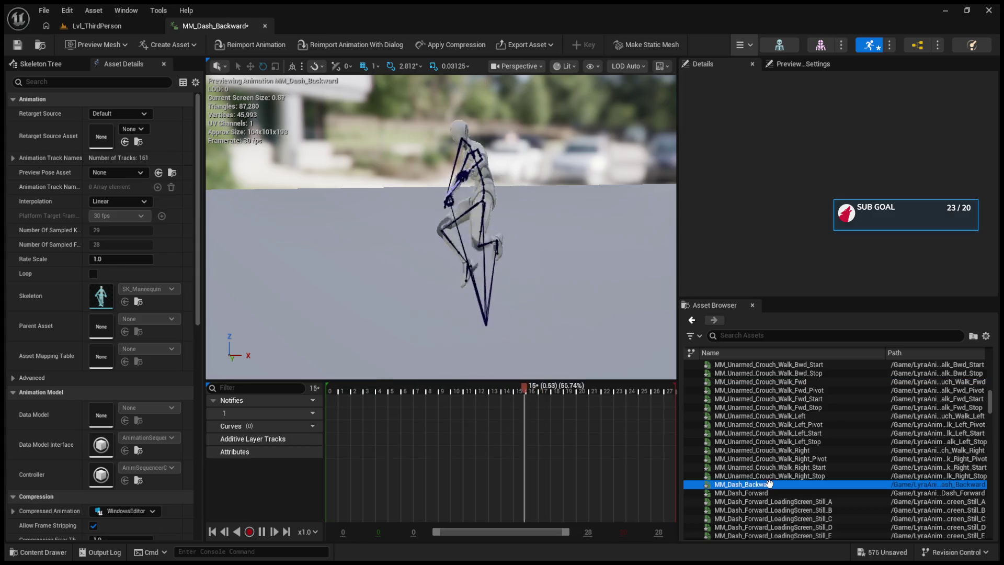
left_click(769, 493)
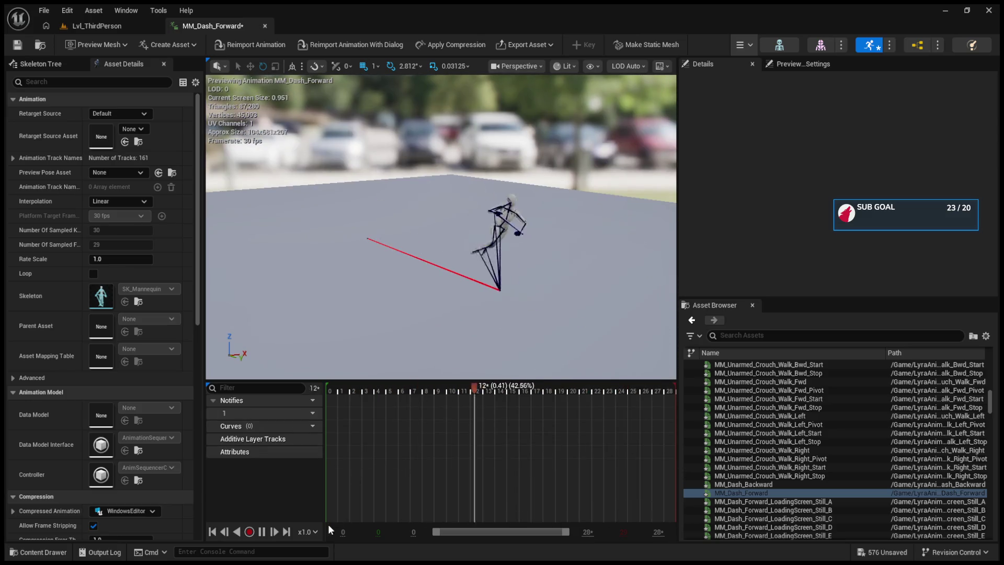
left_click(263, 533)
- Preview the MM_Dash_Forward loading-screen stills with playback resumed, then MM_Dash_Left
scroll(794, 443, "down", 2)
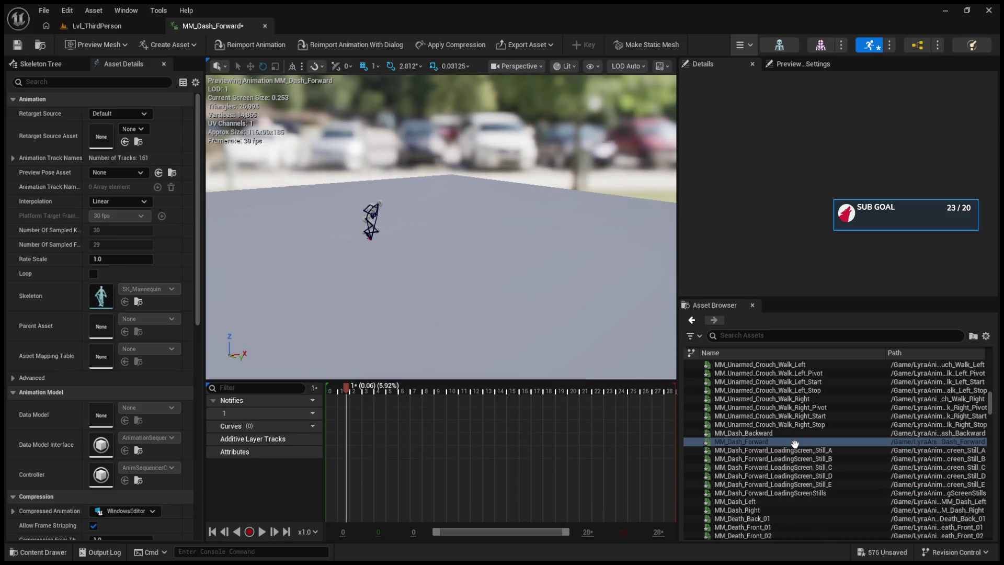
left_click(795, 476)
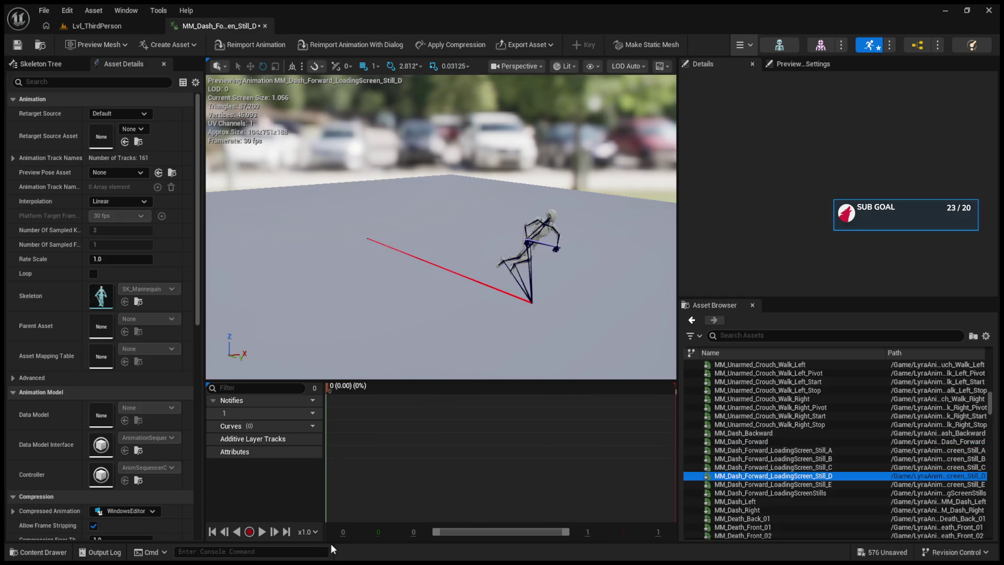
left_click(259, 531)
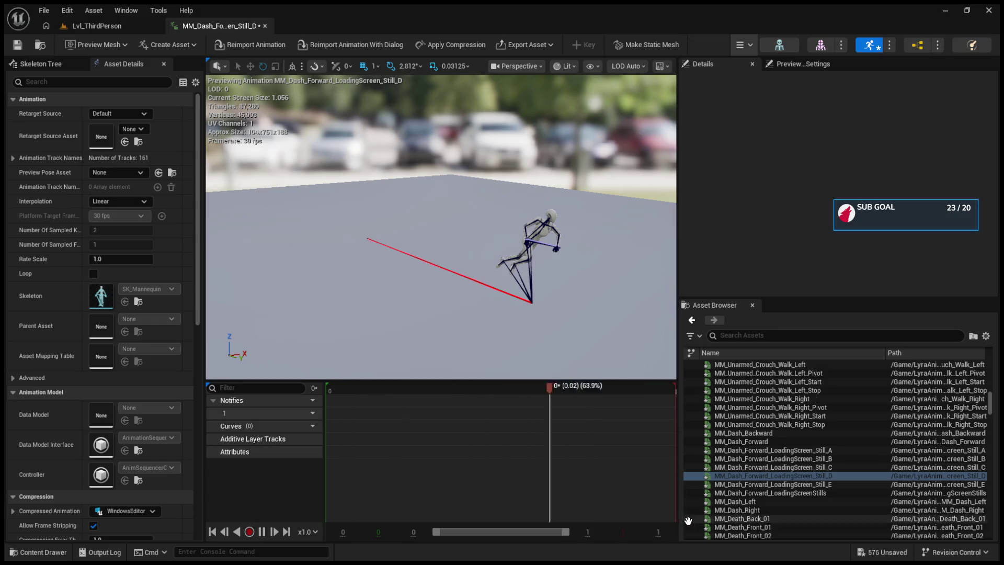
left_click(747, 491)
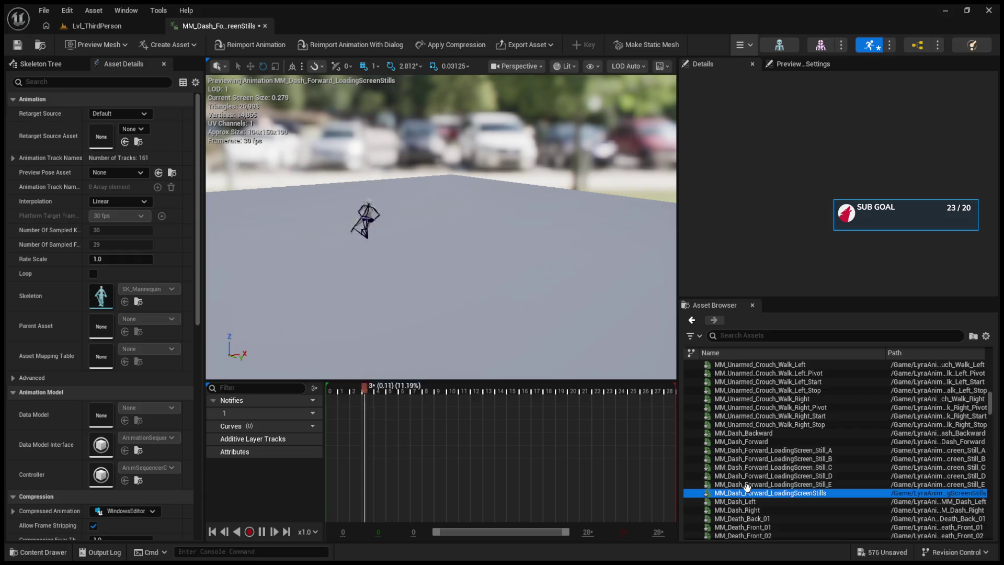
scroll(747, 487, "down", 2)
left_click(734, 467)
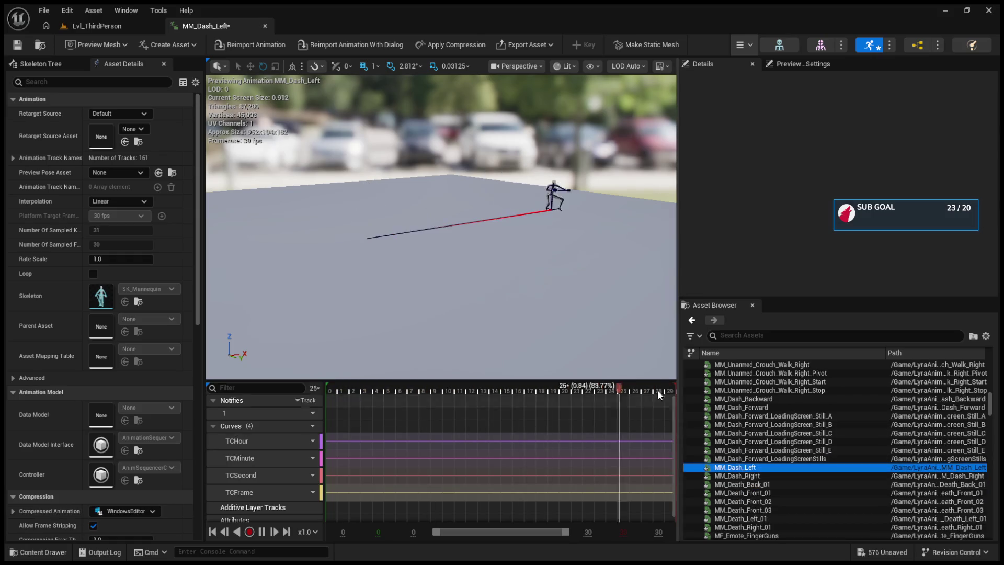
- Preview MM_Dash_Right and the MM_Death Back, Front 01/02, Left and Right animations
left_click(735, 484)
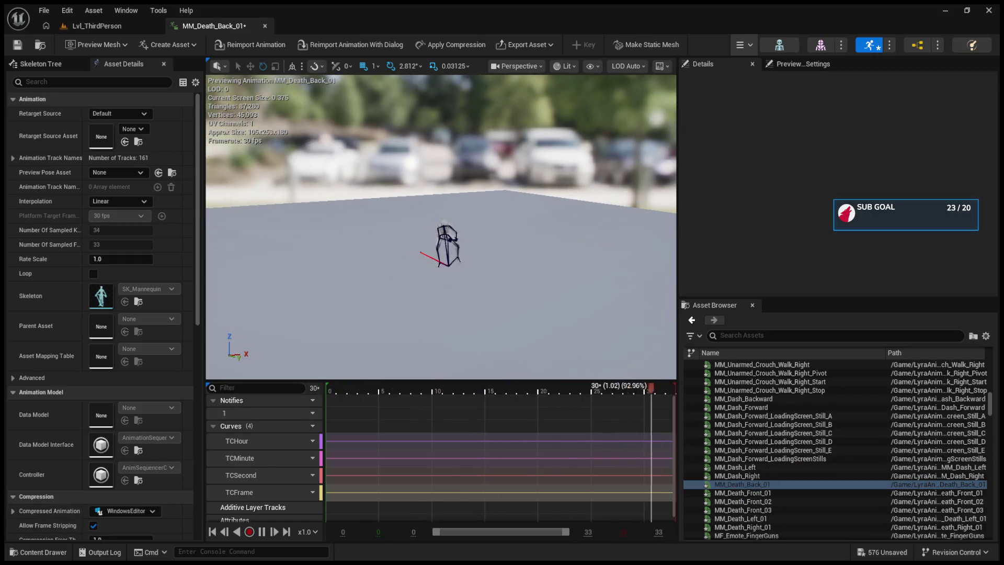
left_click(723, 476)
left_click(732, 492)
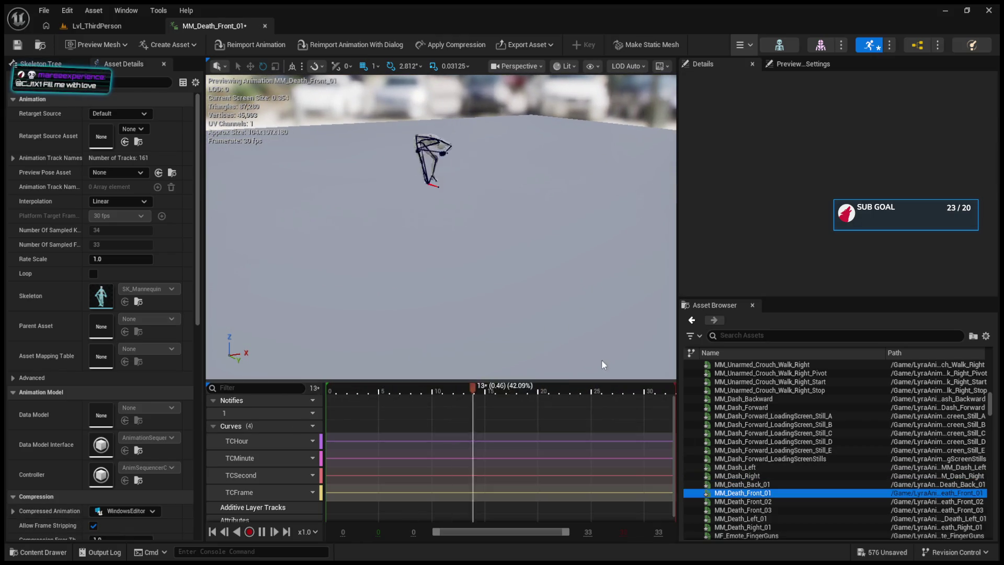
left_click(743, 502)
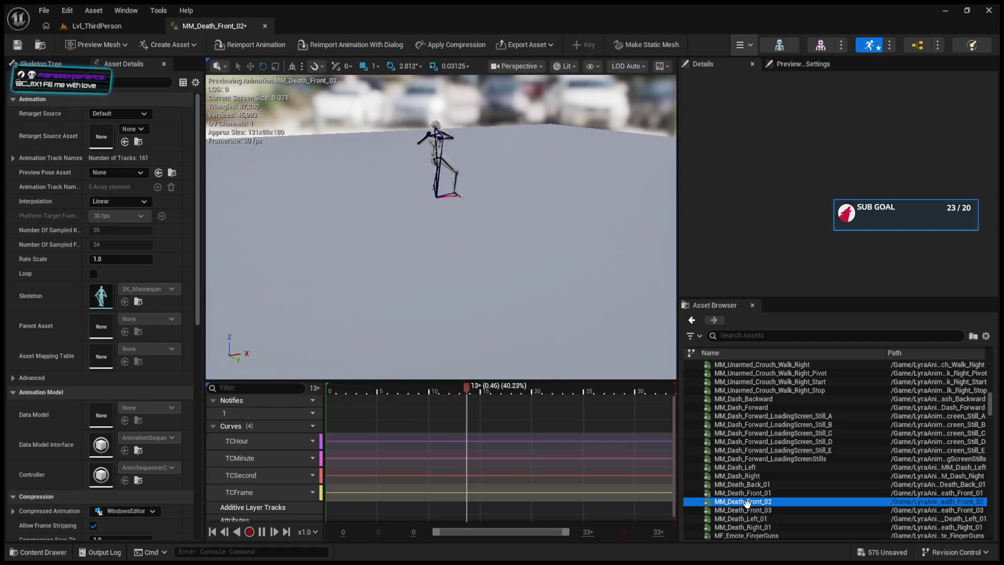
left_click(751, 518)
scroll(757, 497, "down", 2)
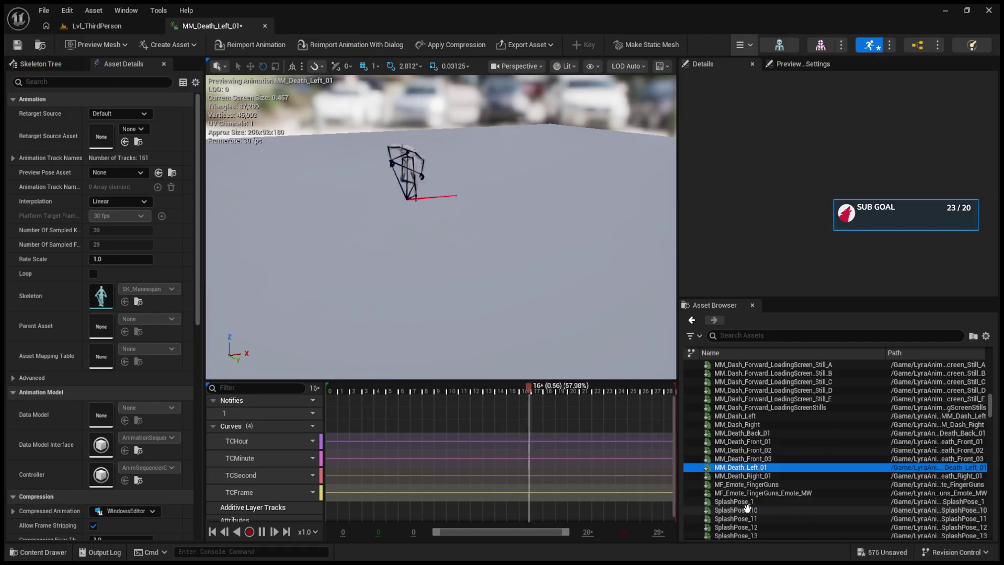
left_click(762, 475)
- Preview the FingerGuns emotes and SplashPose_1/10, pause, then load MM_HitReact_Front_Lgt_01
left_click(762, 484)
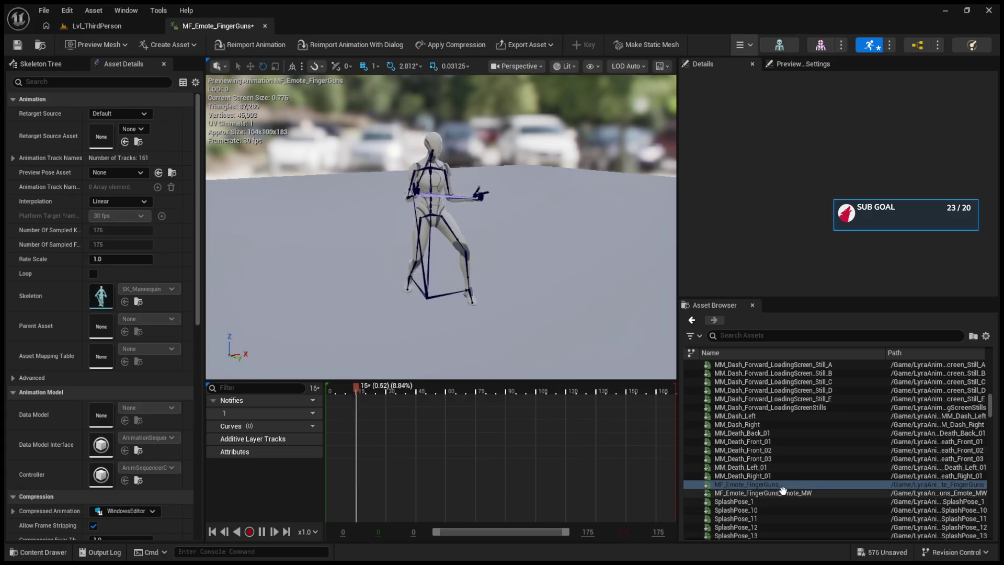
left_click(801, 492)
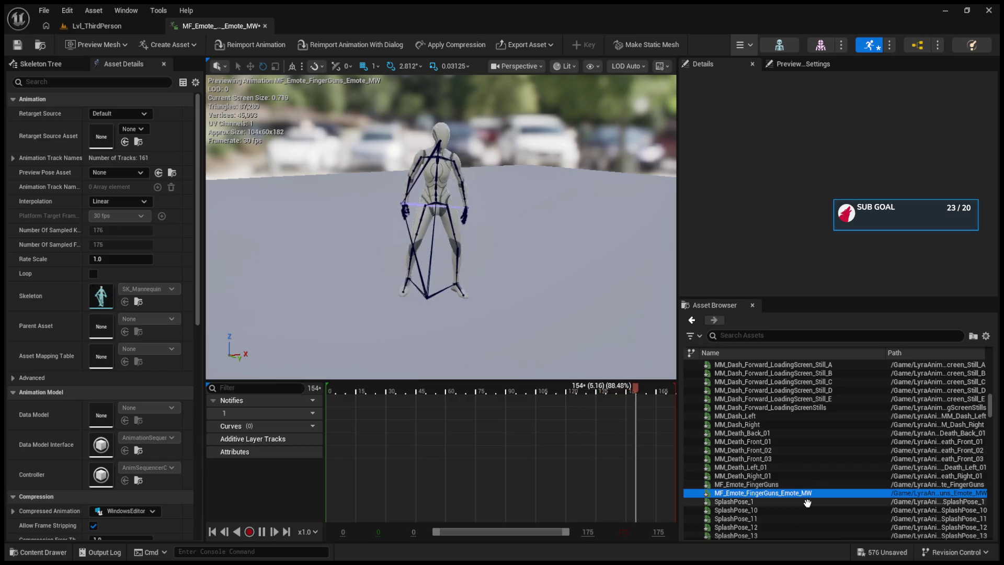
left_click(806, 502)
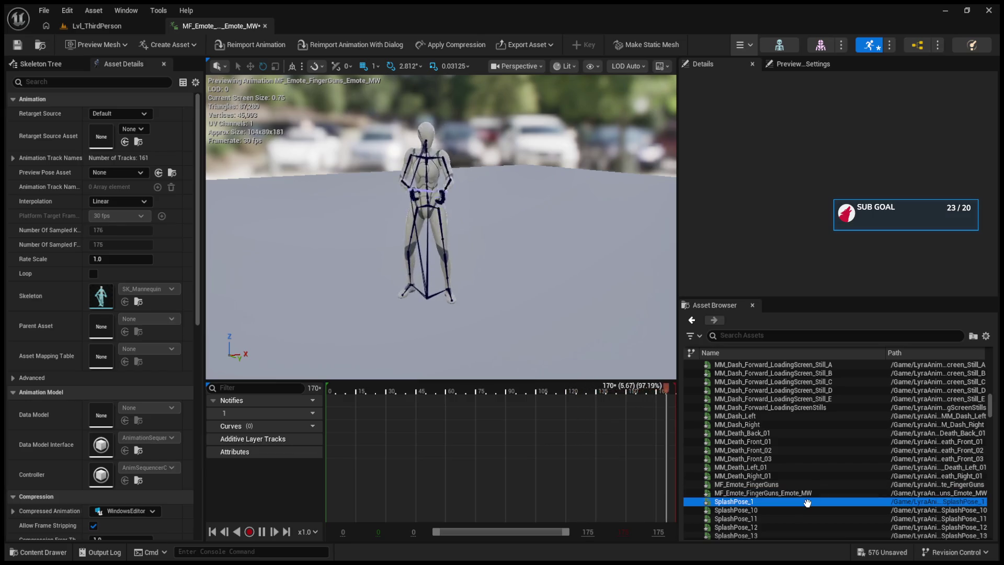
left_click(755, 510)
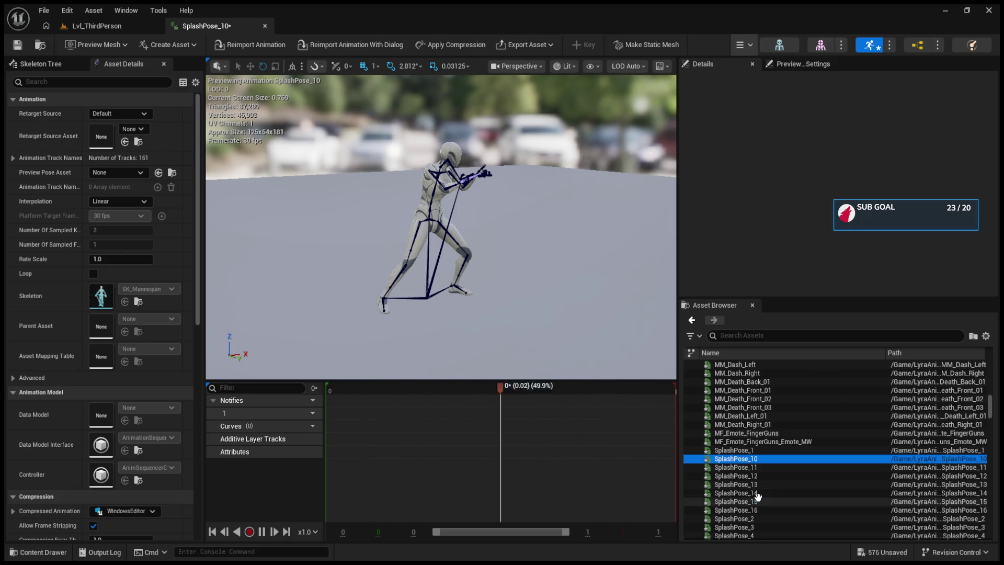
scroll(759, 488, "down", 6)
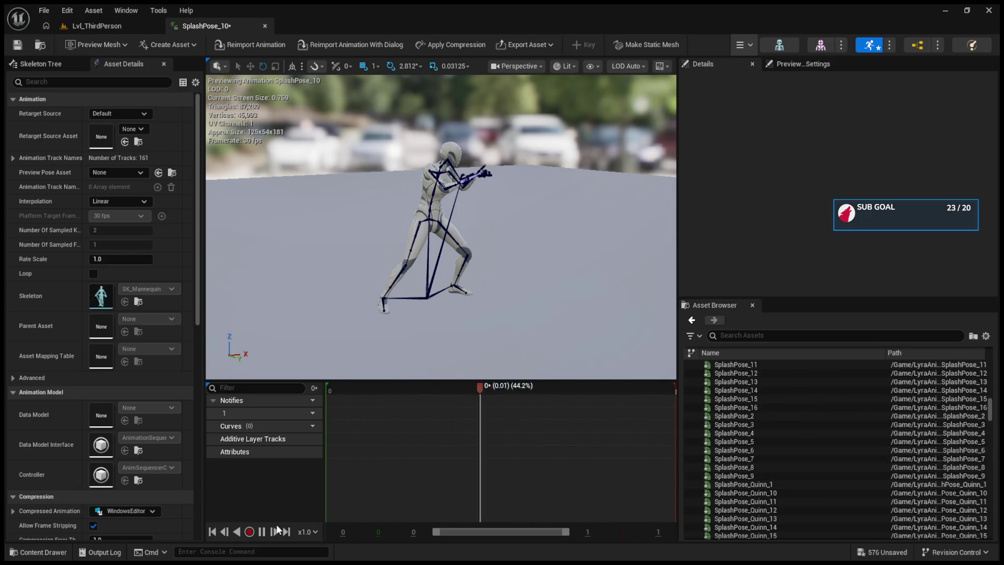
left_click(262, 531)
scroll(837, 436, "down", 8)
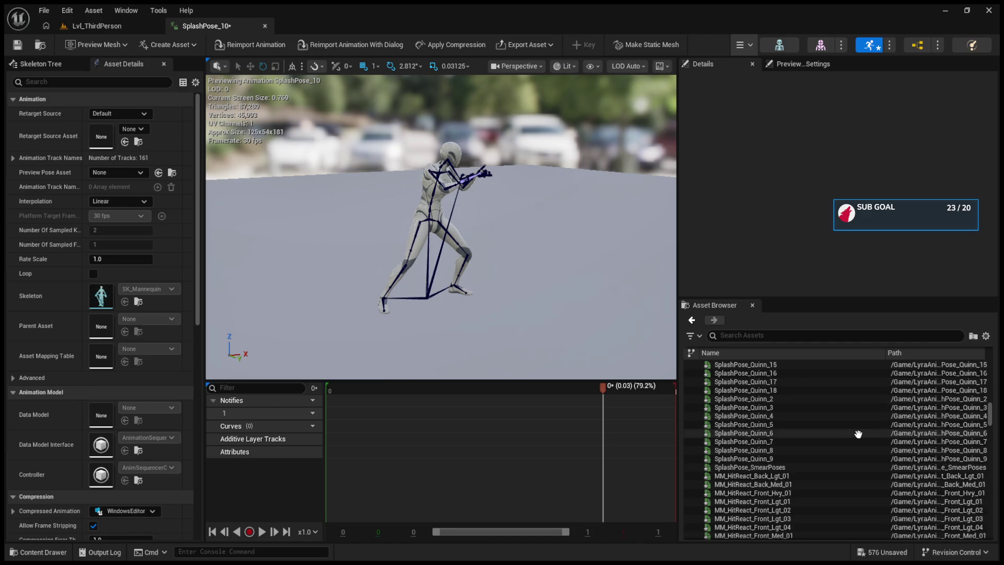
left_click(808, 432)
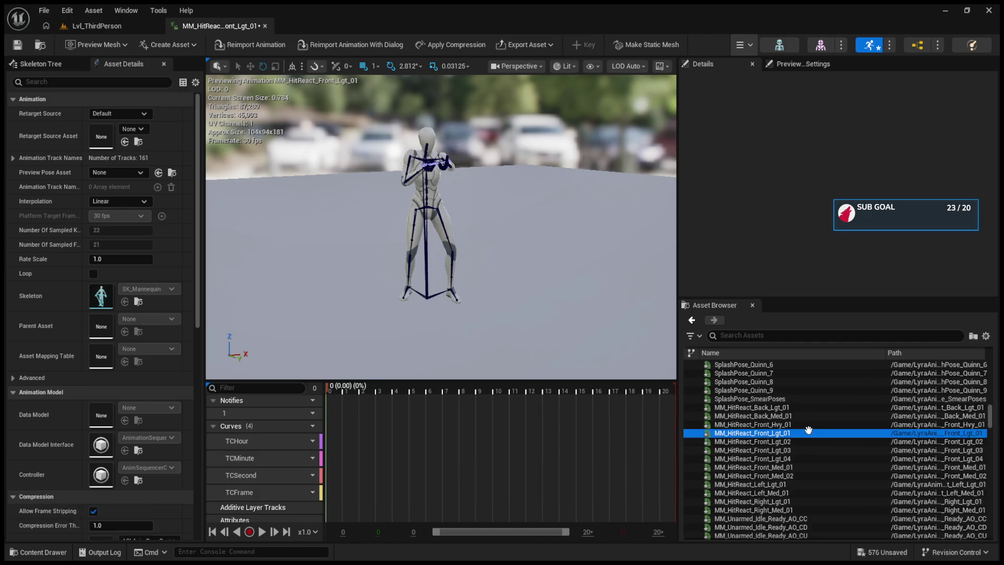
- Play MM_HitReact_Front_Lgt_01, preview MM_HitReact_Front_Lgt_02, then stop playback
left_click(263, 532)
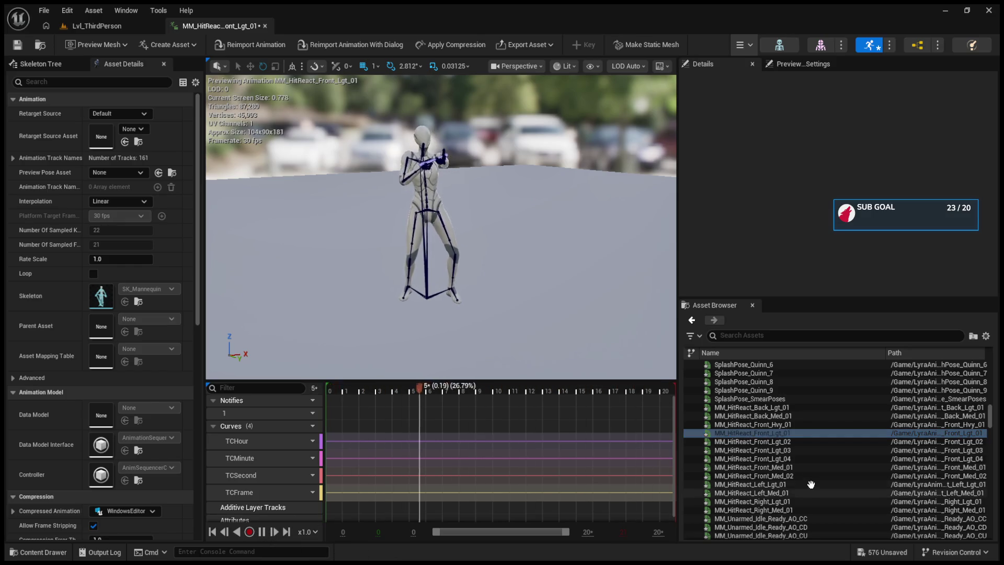
left_click(808, 441)
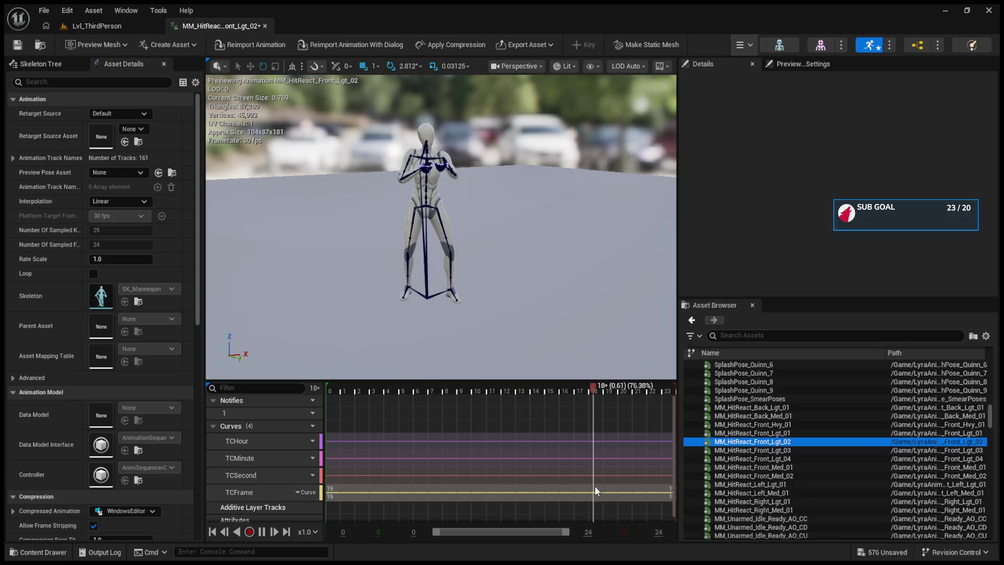
left_click(263, 531)
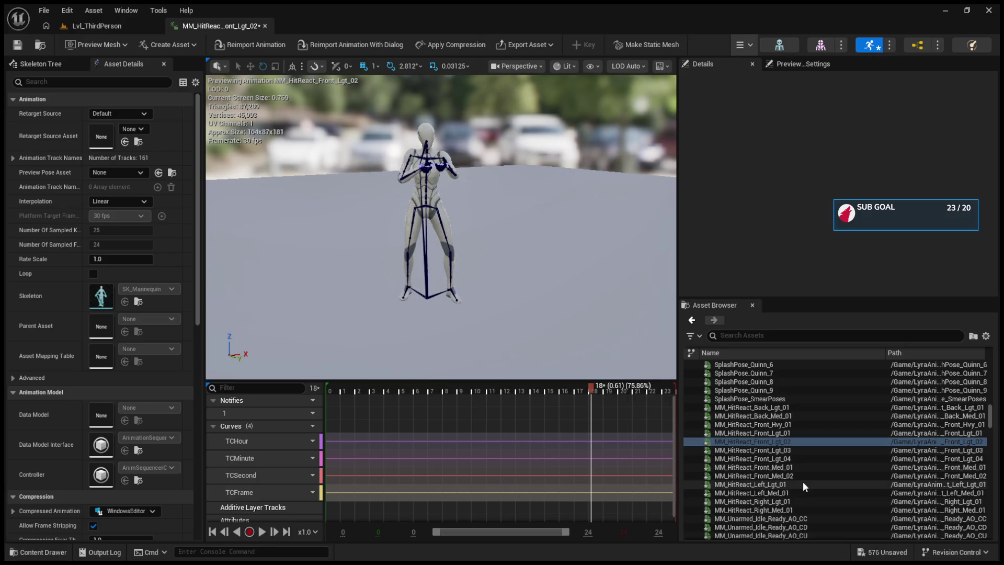
scroll(866, 484, "down", 1)
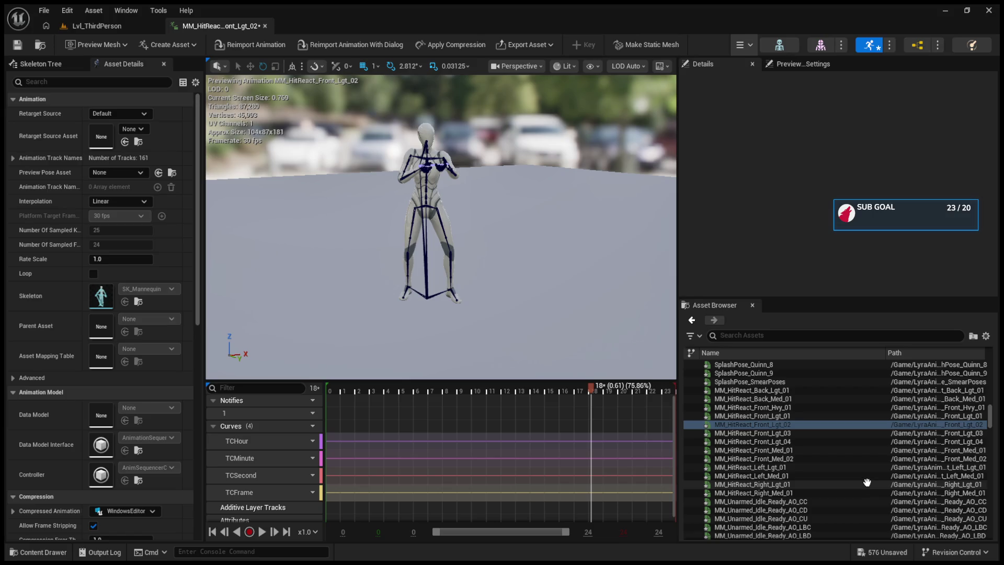
scroll(866, 482, "down", 2)
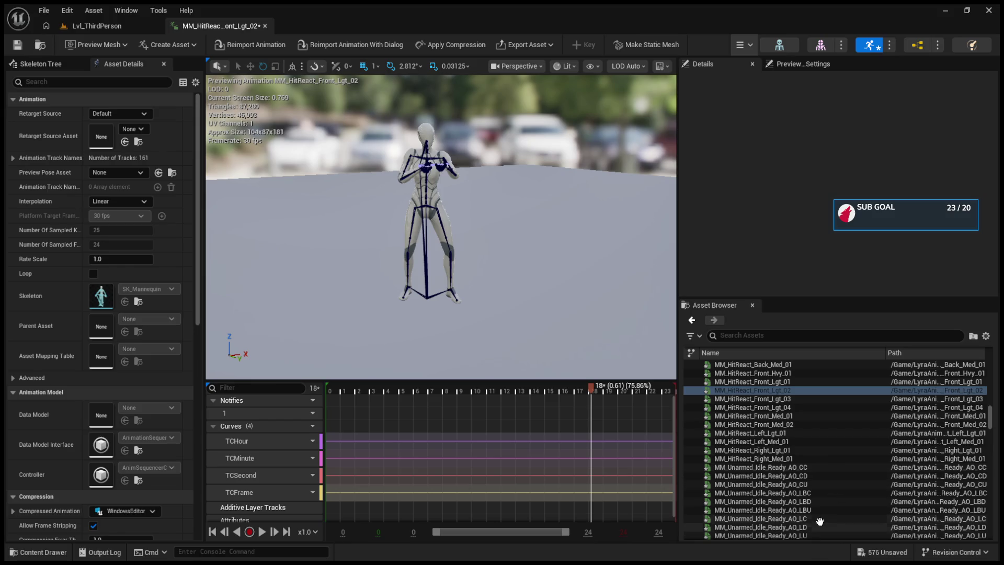
- Compare the MM_Unarmed_Idle_Ready aim-offset poses LBC, LBD, CU and LD
left_click(791, 493)
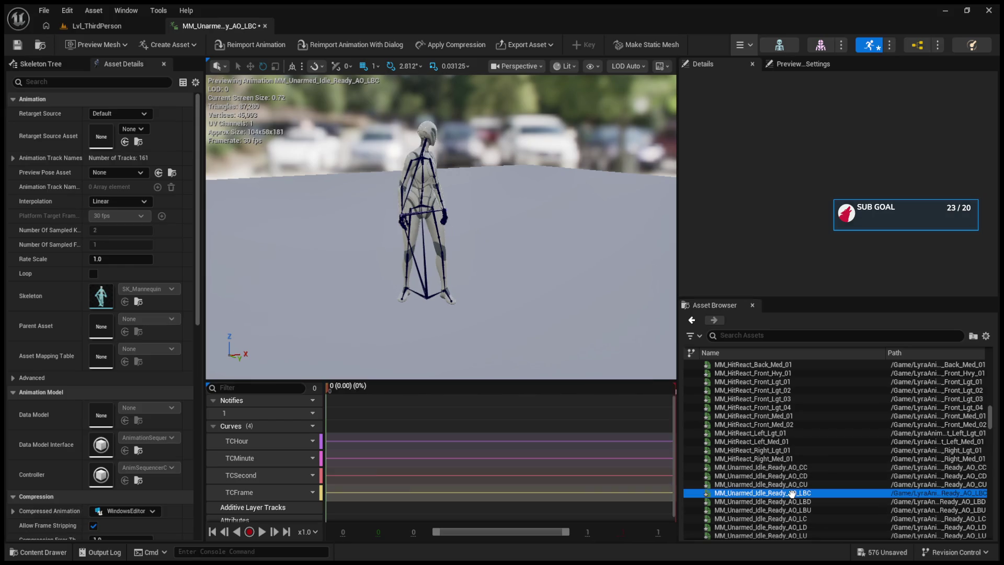
left_click(756, 501)
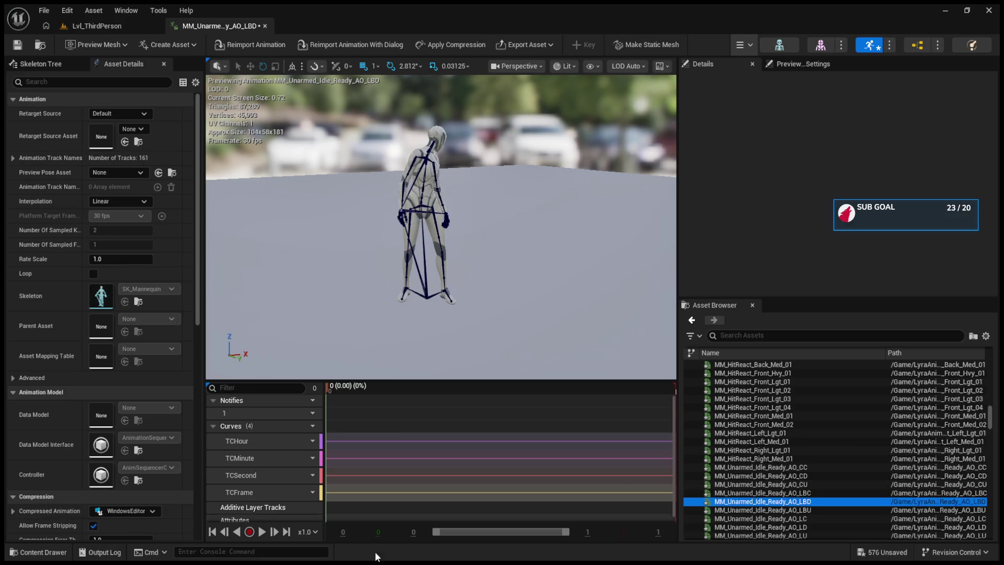
left_click(769, 484)
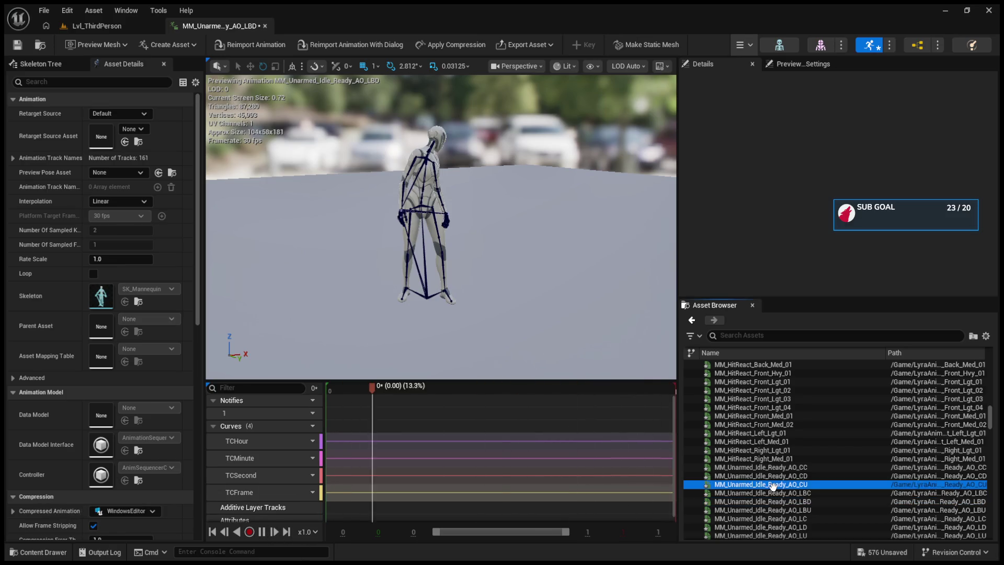
left_click(756, 501)
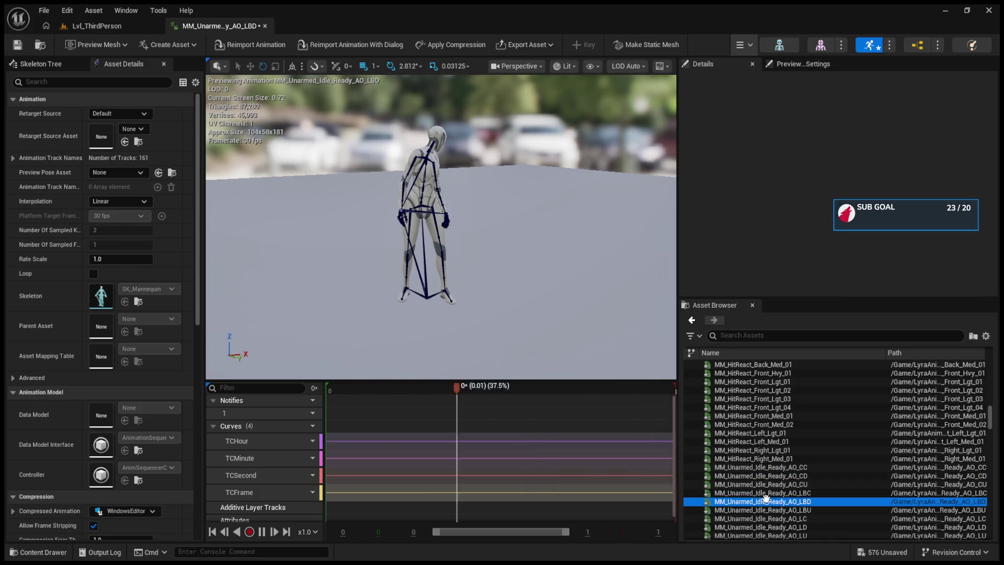
left_click(753, 527)
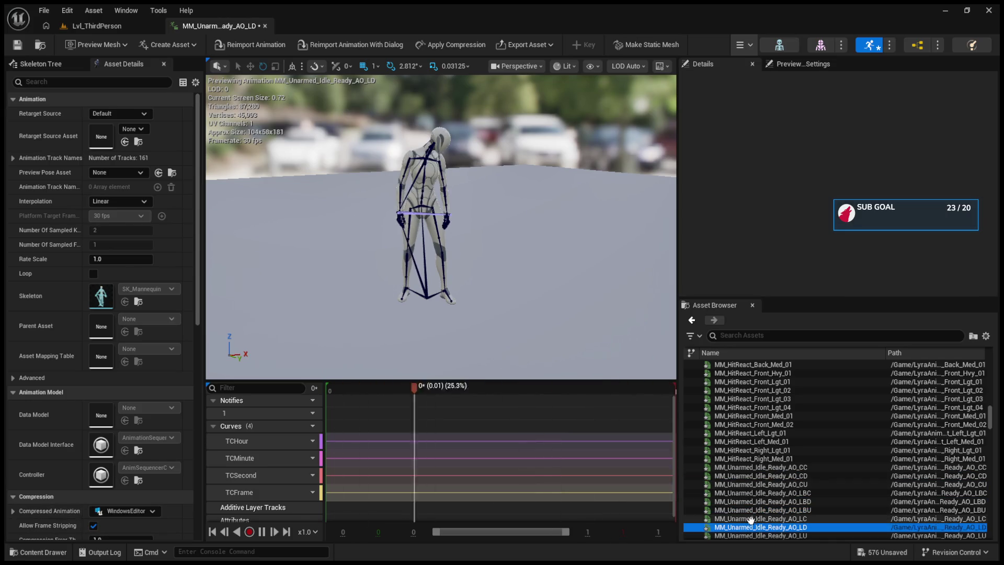
- Preview the unarmed jump Fall_Land, Fall_Loop and RecoveryAdditive clips, orbiting close to the shoulders
scroll(747, 502, "down", 2)
scroll(746, 488, "down", 4)
left_click(746, 493)
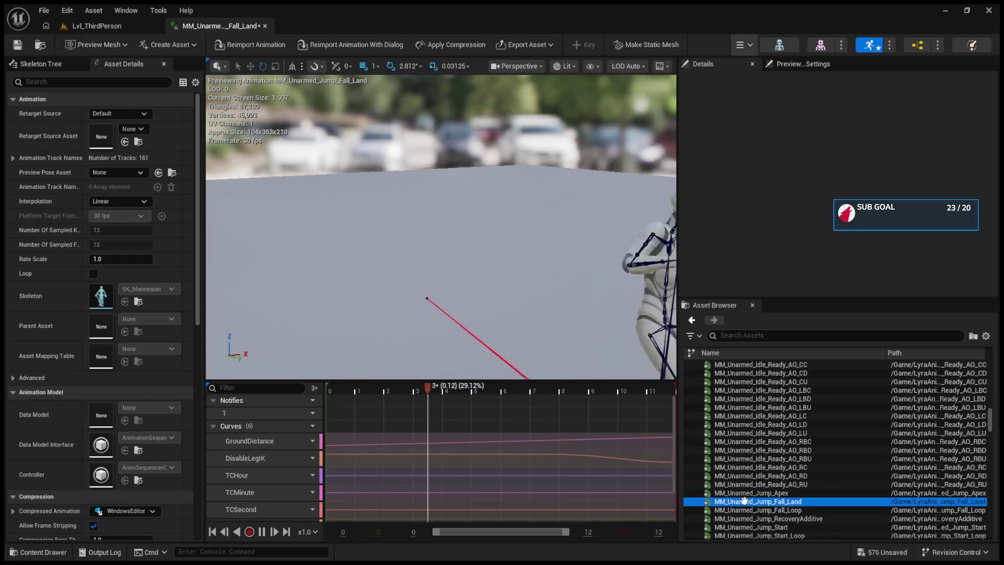
left_click(747, 510)
left_click(748, 518)
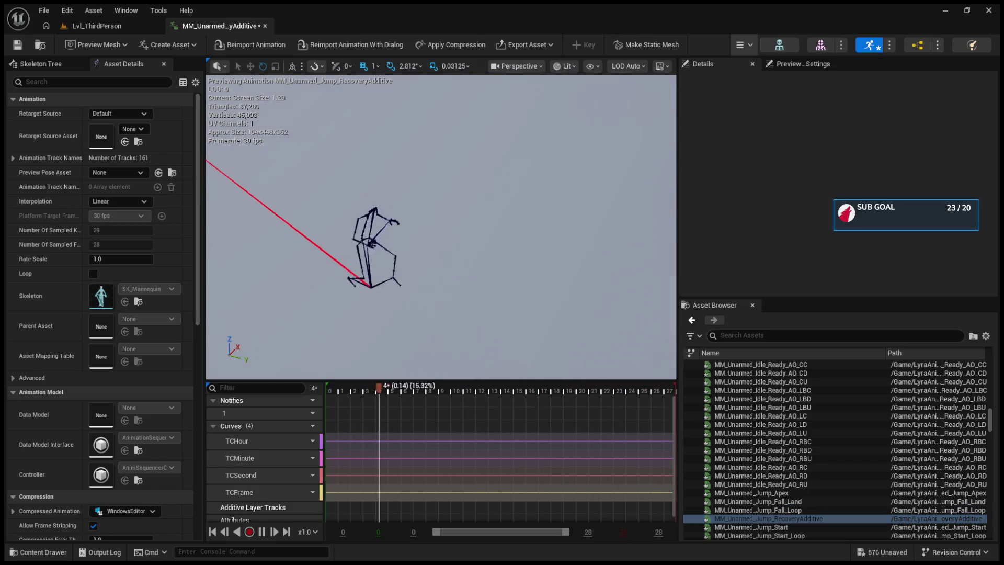
left_click_drag(488, 319, 487, 319)
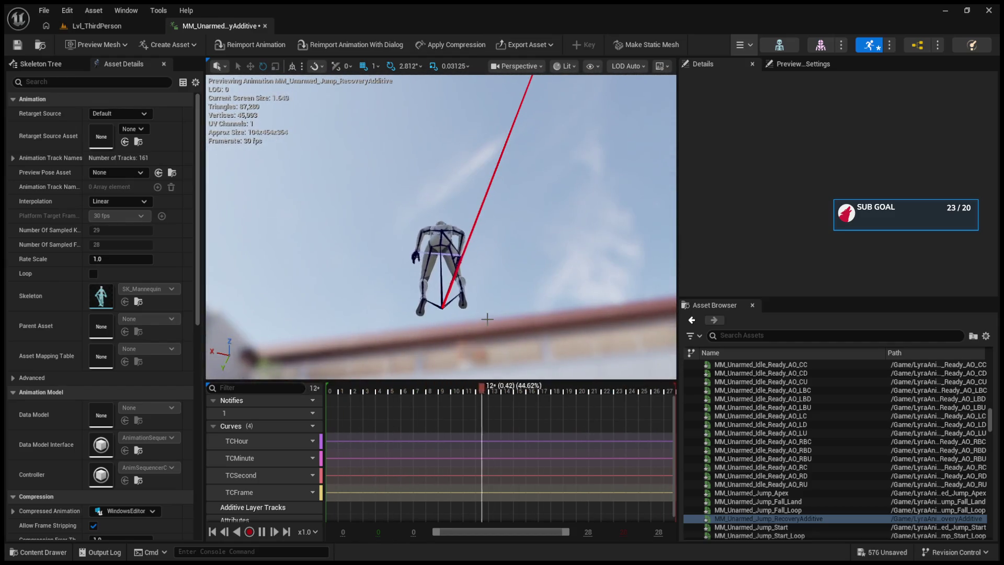
- Open MM_Unarmed_Jump_Start_Loop and orbit around it, then preview MF_Unarmed_Idle_Break
scroll(738, 500, "down", 3)
scroll(739, 500, "down", 1)
double_click(758, 467)
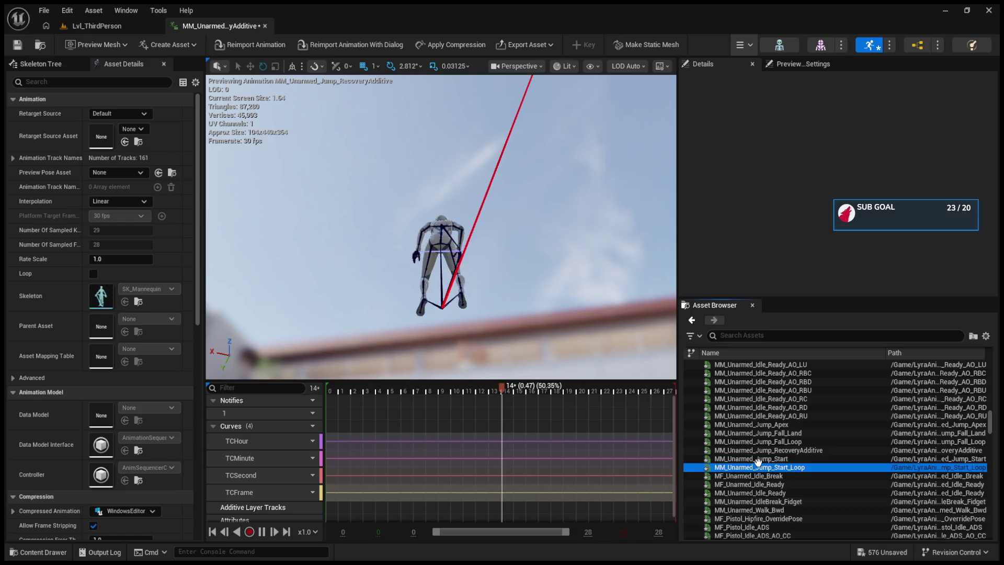
left_click_drag(488, 318, 522, 334)
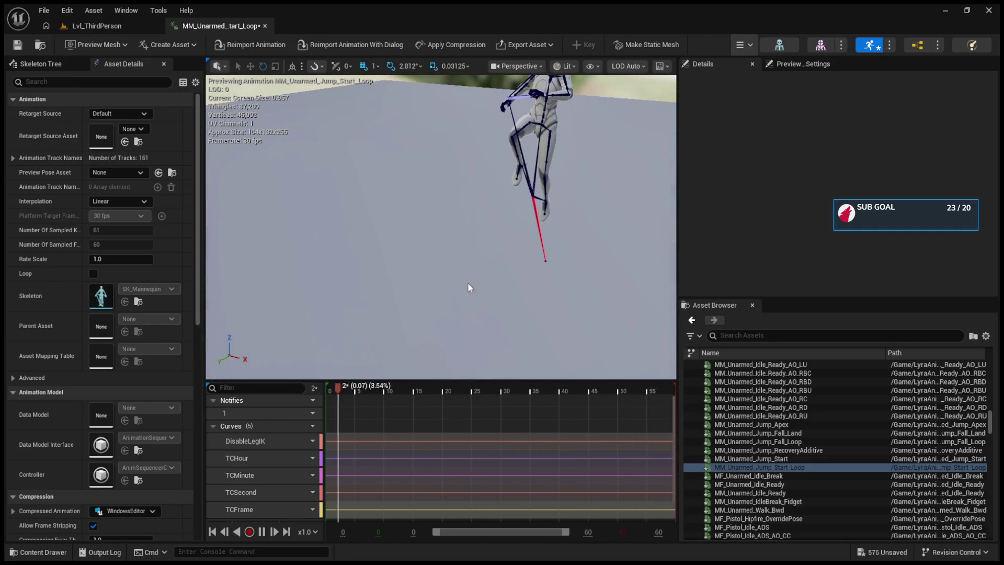
left_click_drag(467, 282, 467, 282)
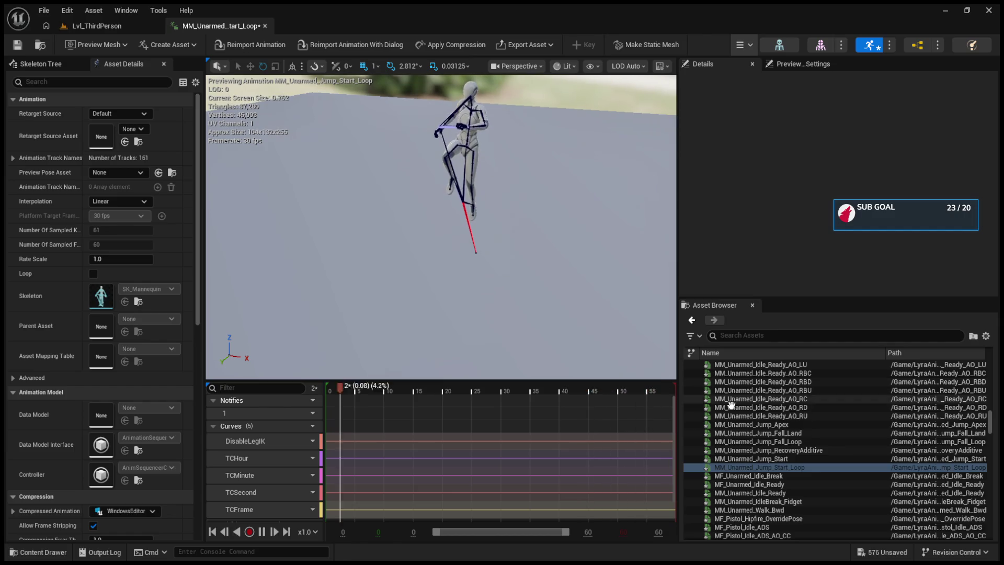
left_click(733, 475)
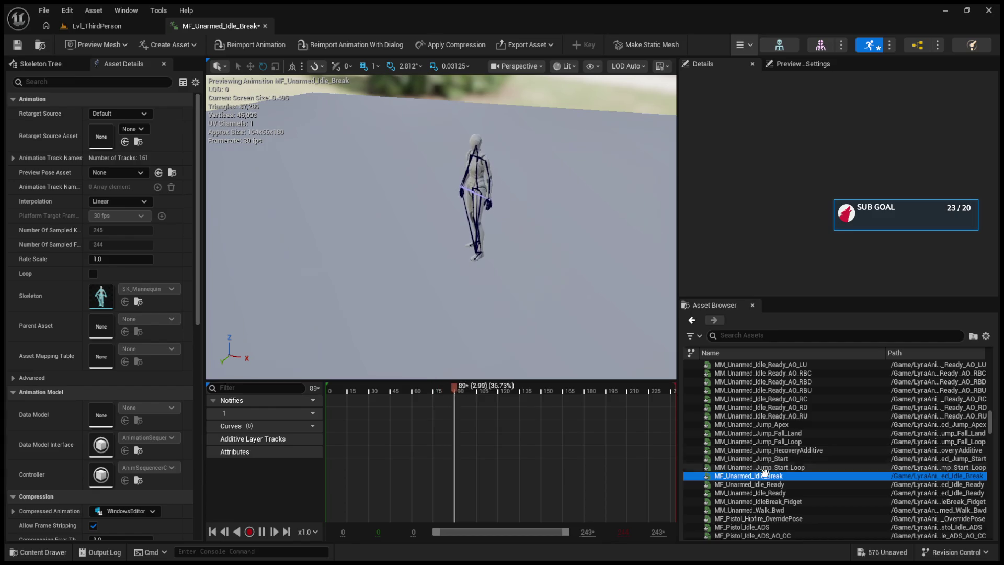
- Preview MF_Pistol_Idle_ADS and its AO_CC pose from a close-up camera angle
scroll(814, 464, "down", 2)
left_click(758, 492)
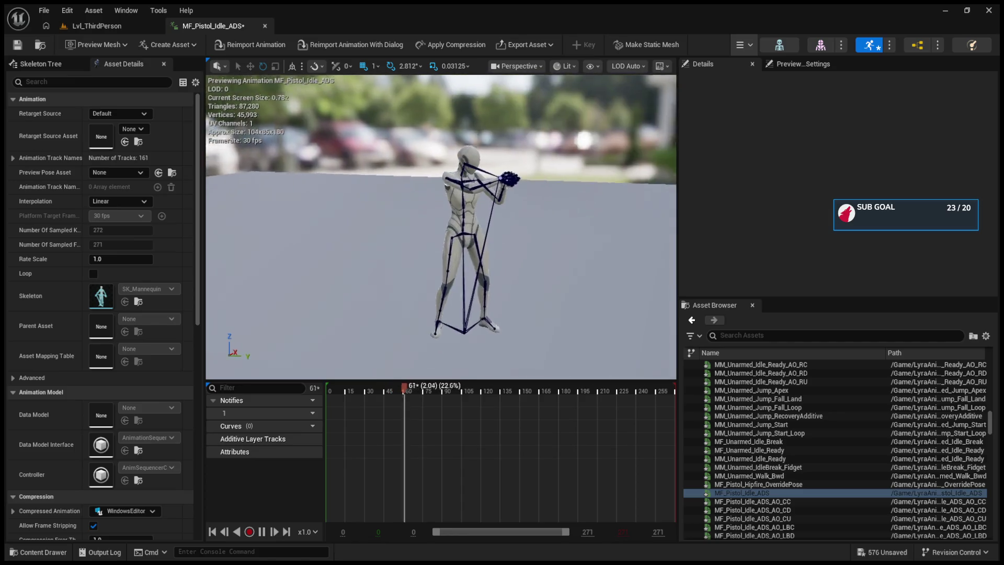
left_click(744, 500)
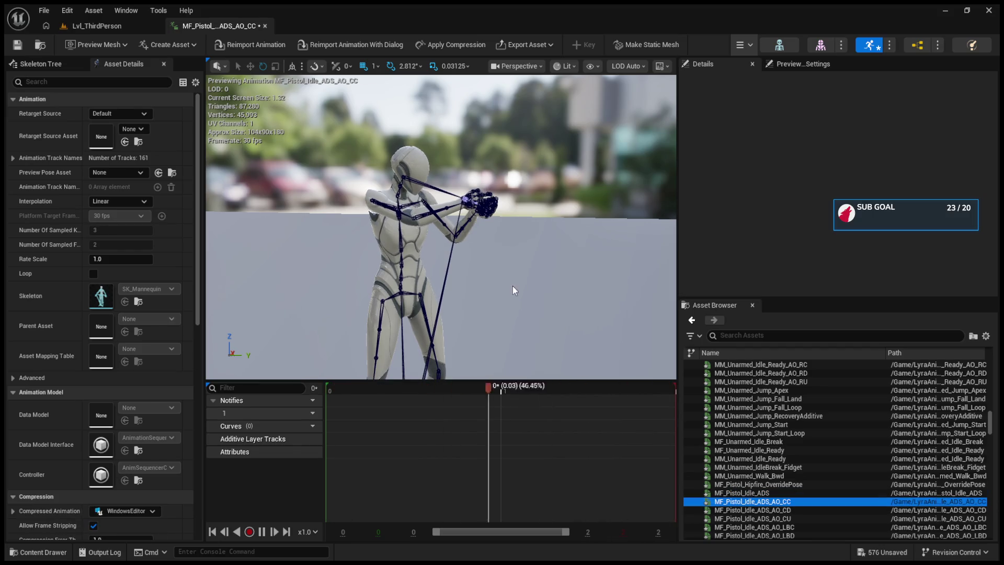
left_click_drag(513, 291, 512, 285)
- Step to the AO_CD pose, re-angle the camera, then reselect Idle_ADS and AO_CC
left_click(774, 500)
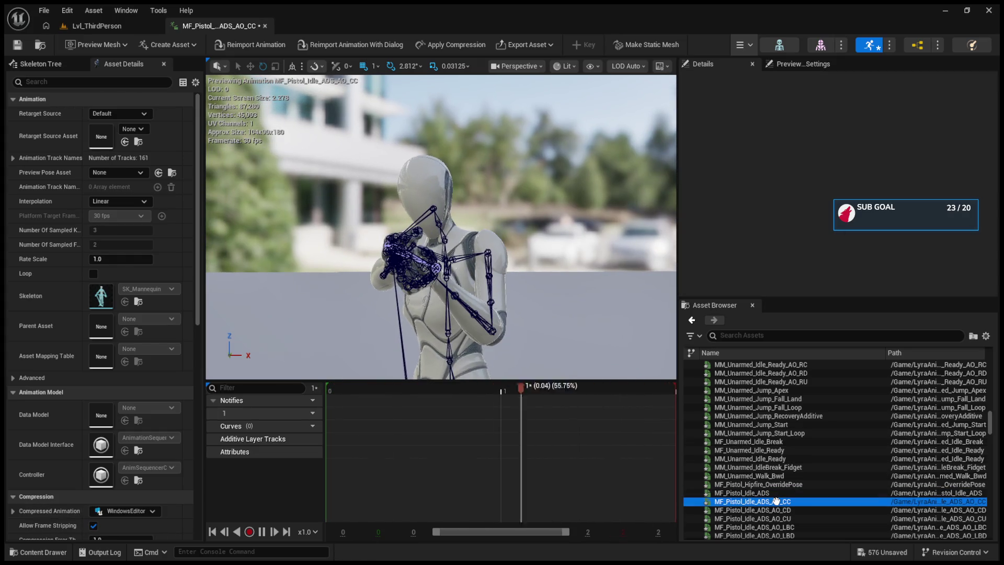
key("Down")
left_click_drag(547, 291, 547, 291)
left_click(762, 491)
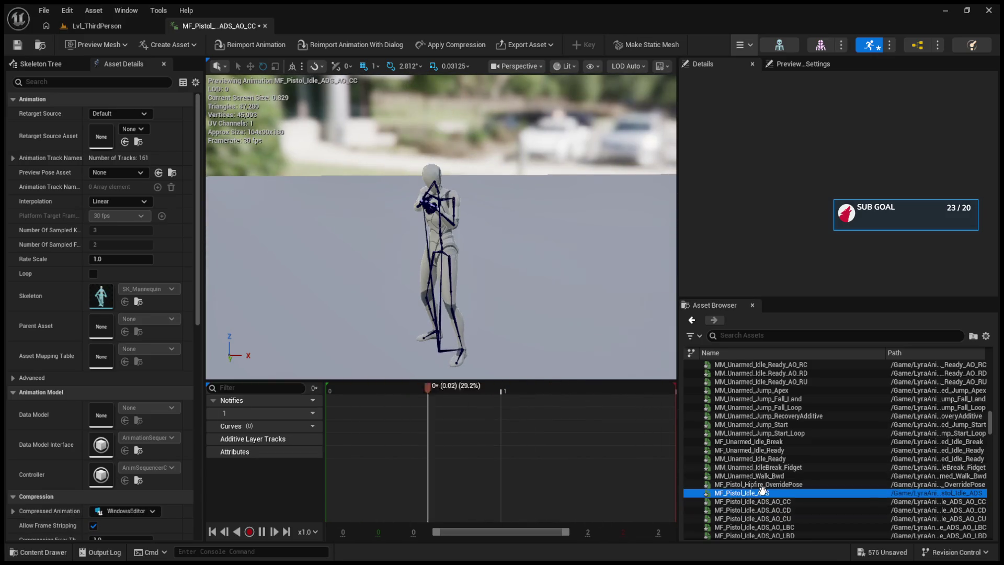
left_click(763, 497)
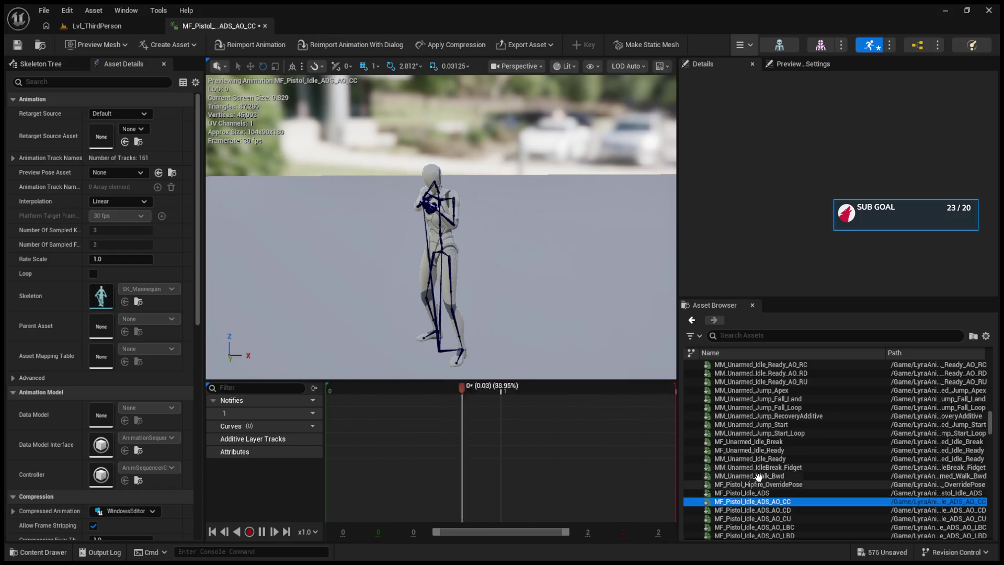
scroll(758, 477, "down", 3)
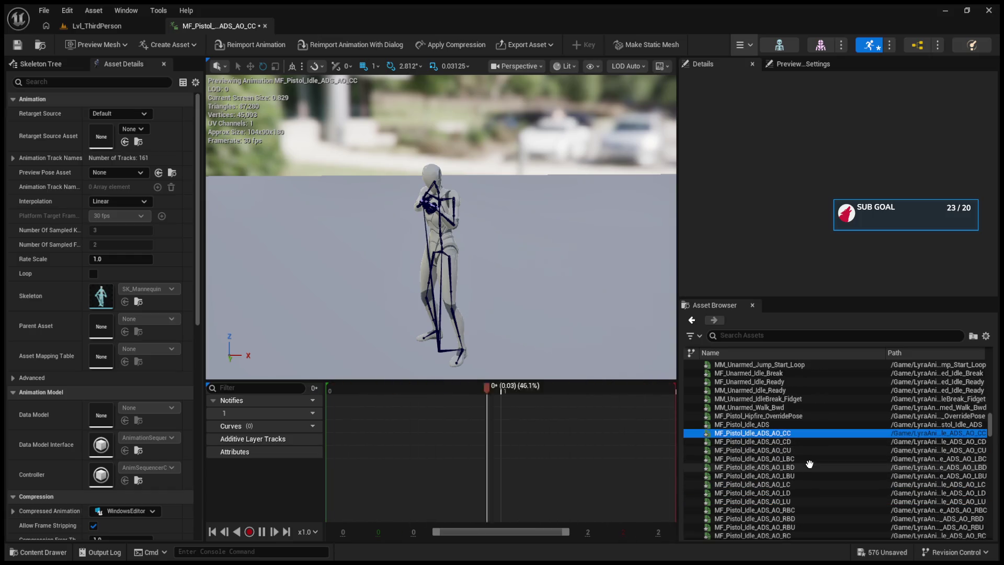
- Step through the MF_Pistol_Idle_ADS aim-offset poses LC, RBD, RC, RD and RU
key("Down")
key("Down")
key("Down")
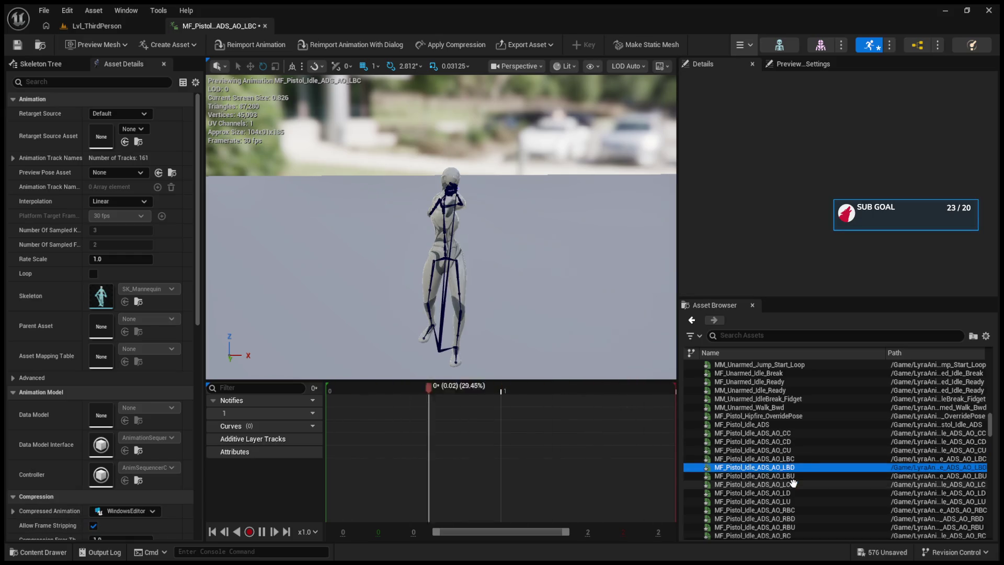
left_click(793, 483)
scroll(793, 480, "down", 2)
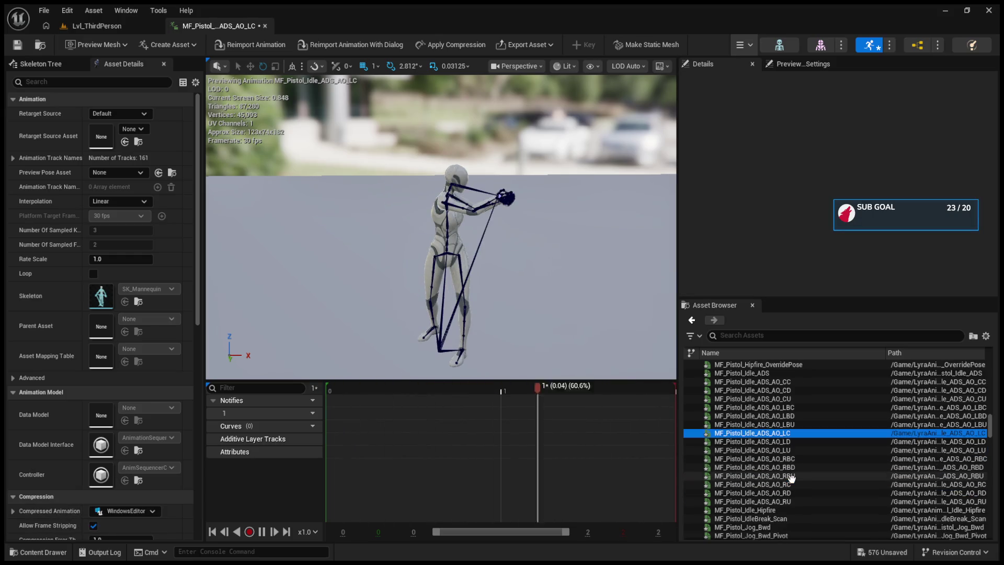
left_click(783, 467)
scroll(783, 469, "down", 1)
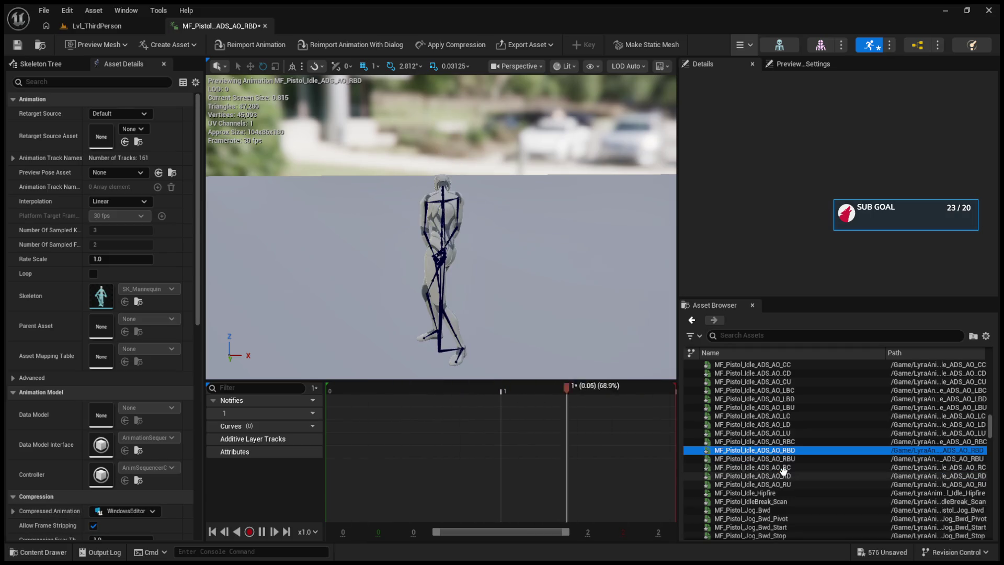
left_click(783, 467)
left_click(782, 475)
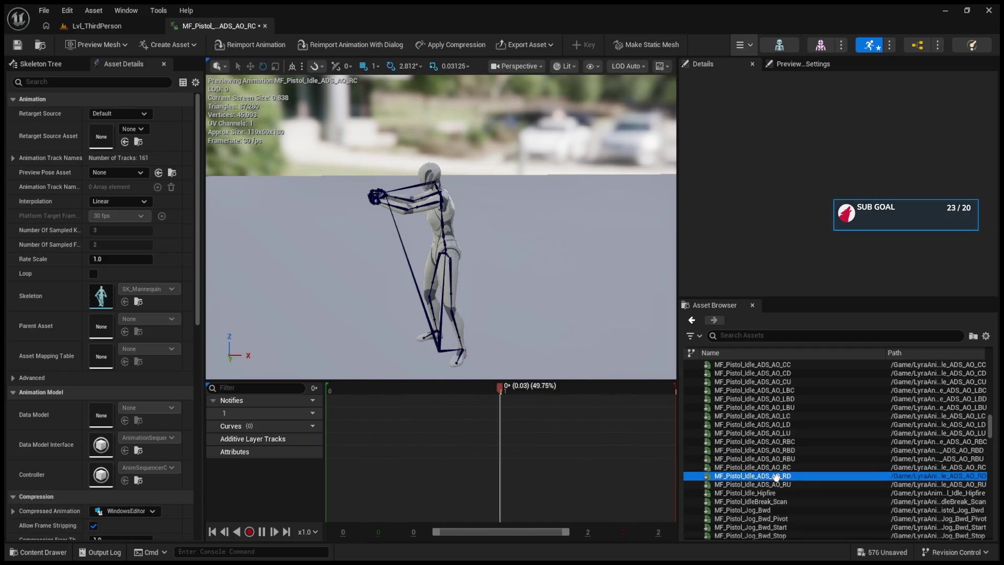
left_click(779, 484)
- Preview MF_Pistol_Idle_Hipfire and IdleBreak_Scan, return to Hipfire, then load MF_Pistol_Jog_Bwd
left_click(774, 492)
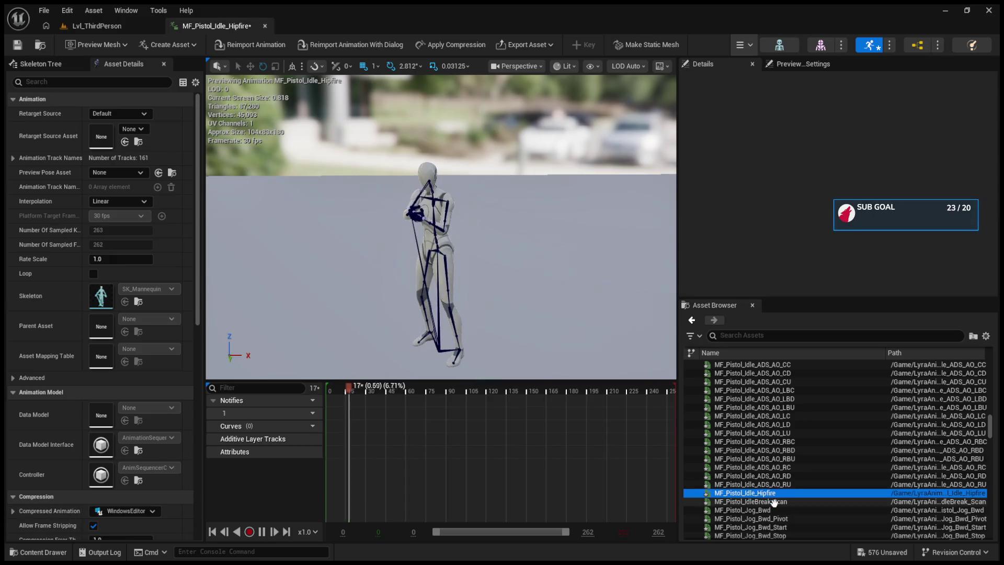
key("Down")
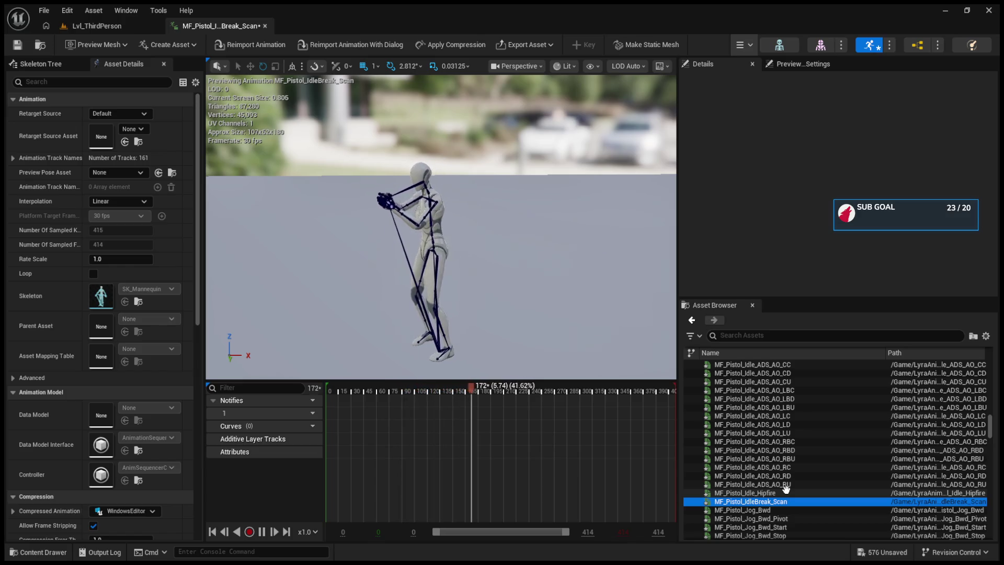
key("Up")
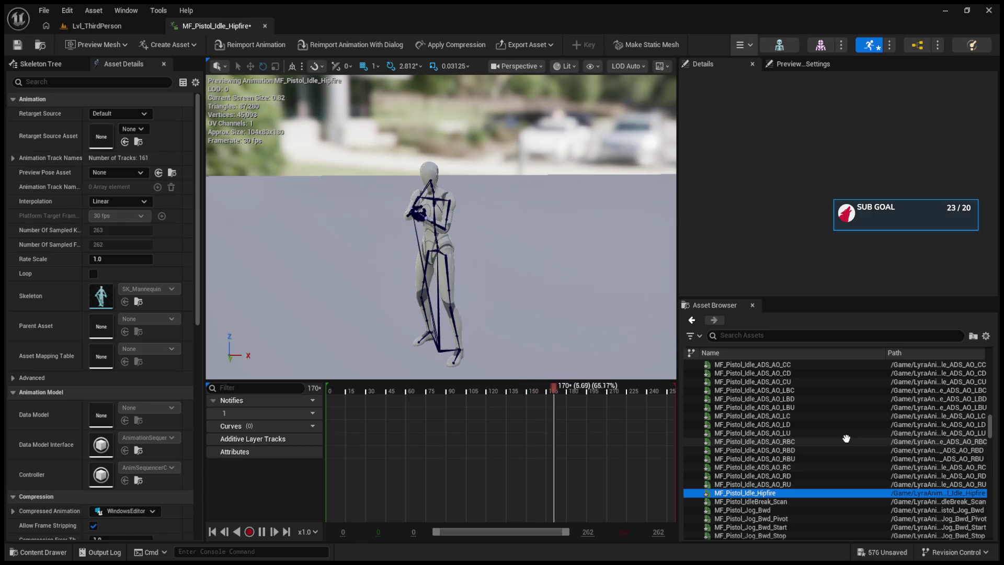
scroll(615, 338, "up", 5)
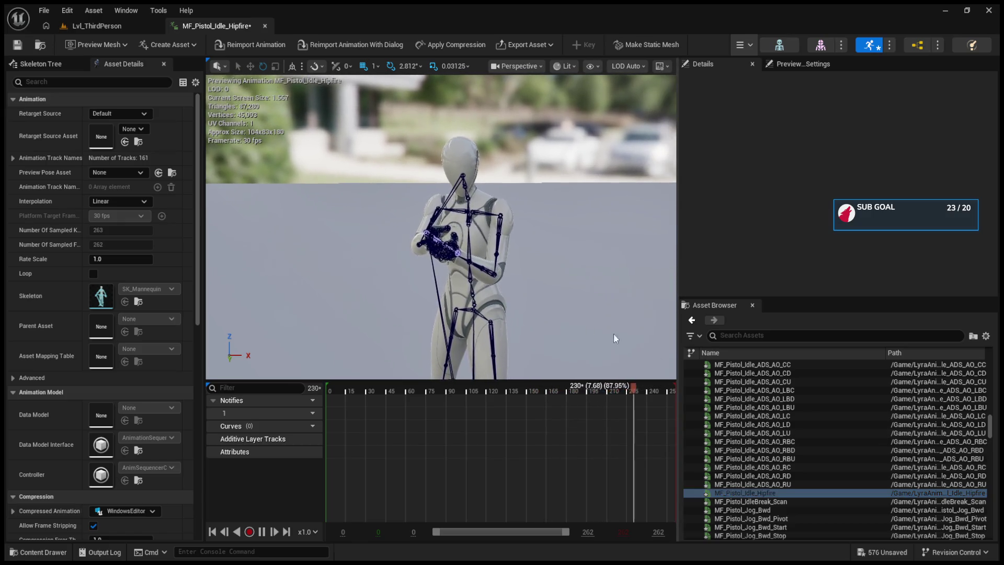
scroll(754, 460, "down", 2)
left_click(755, 475)
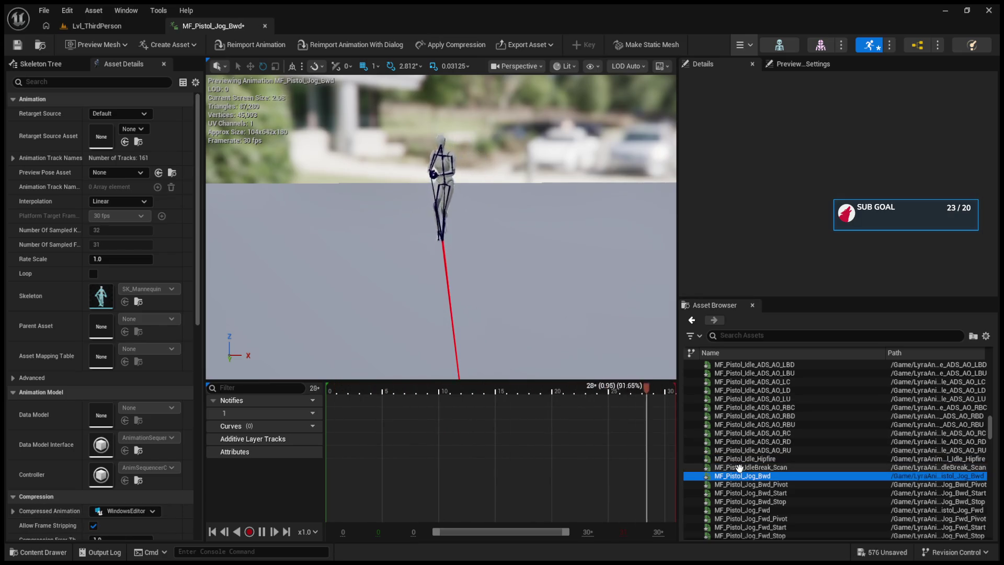
- Preview the pistol Jog_Bwd_Pivot, Jog_Bwd_Start and Jog_Fwd clips, then MM_Rifle_Equip_Additive
left_click(738, 484)
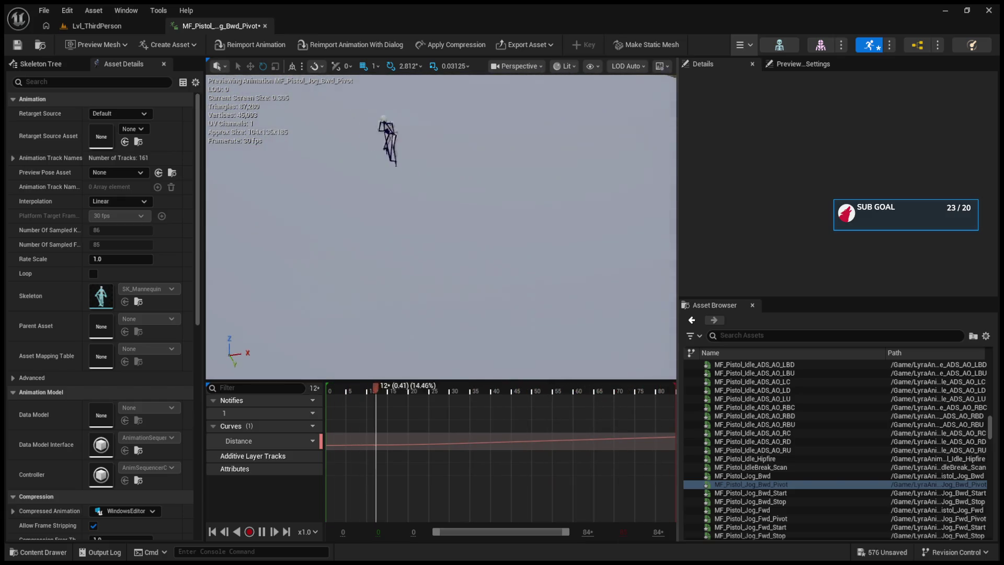
left_click(783, 493)
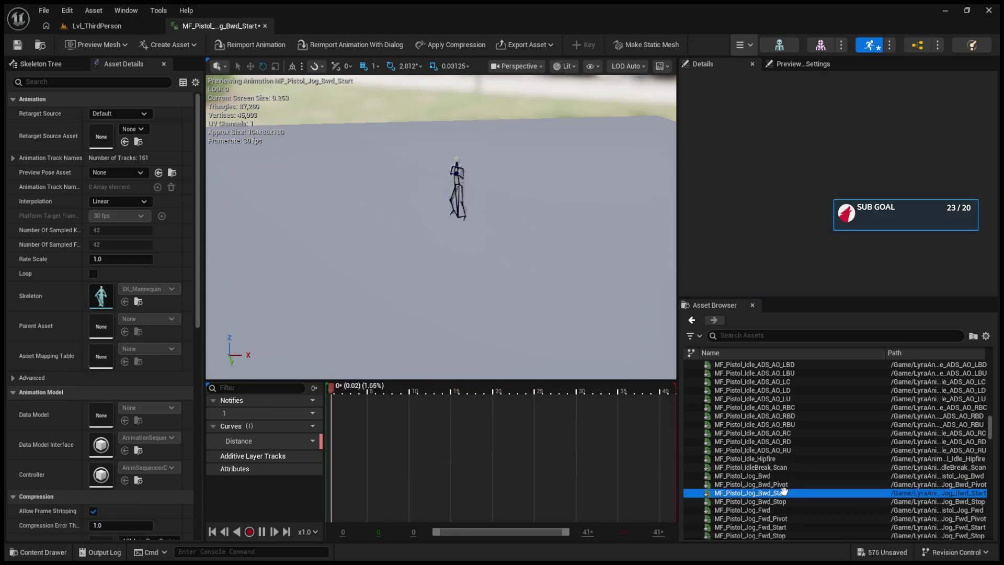
left_click(780, 509)
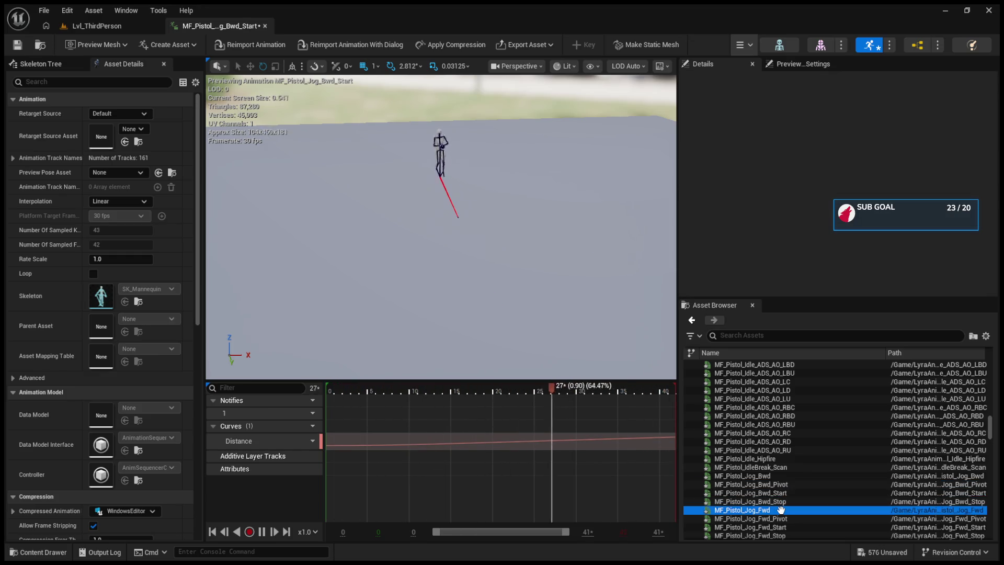
scroll(775, 500, "down", 15)
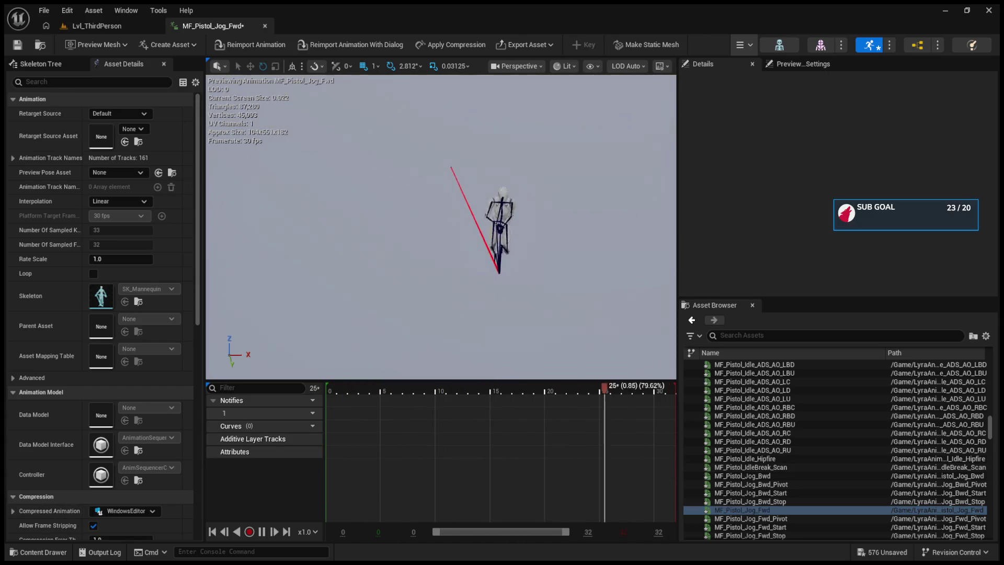
left_click(754, 530)
scroll(755, 522, "down", 2)
scroll(754, 472, "down", 2)
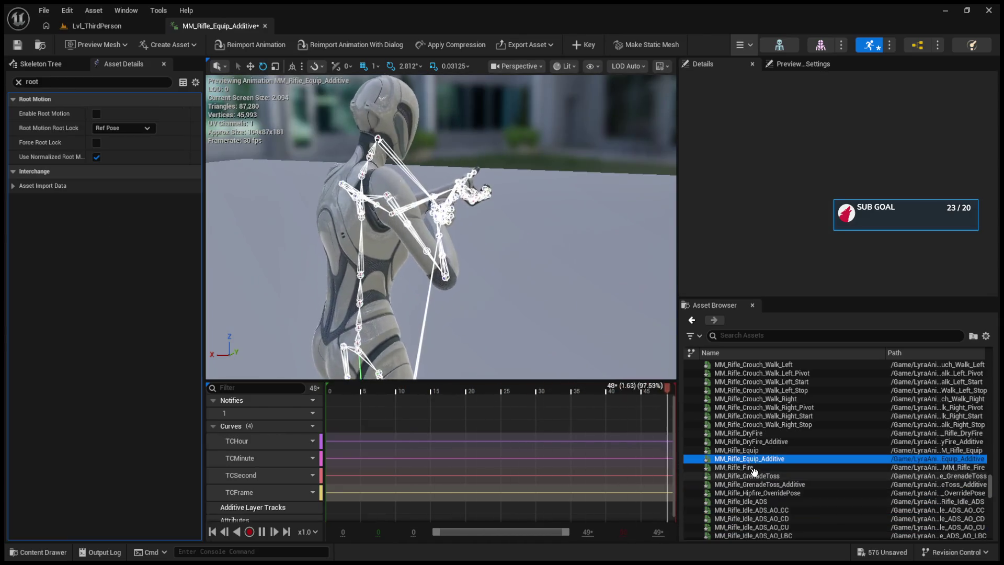
- Preview the MM_Rifle_Fire and MM_Rifle_GrenadeToss animations
left_click(758, 466)
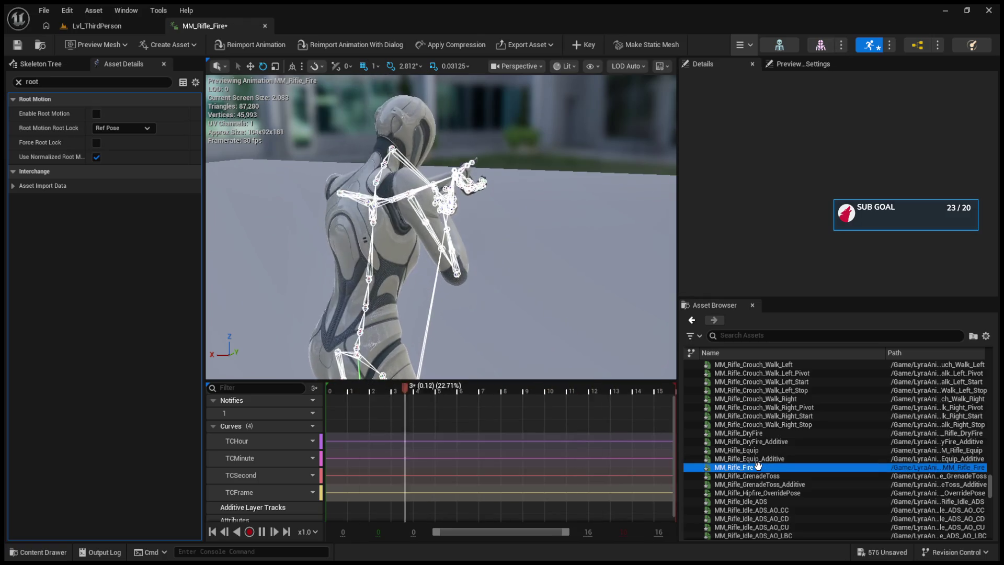
left_click(760, 474)
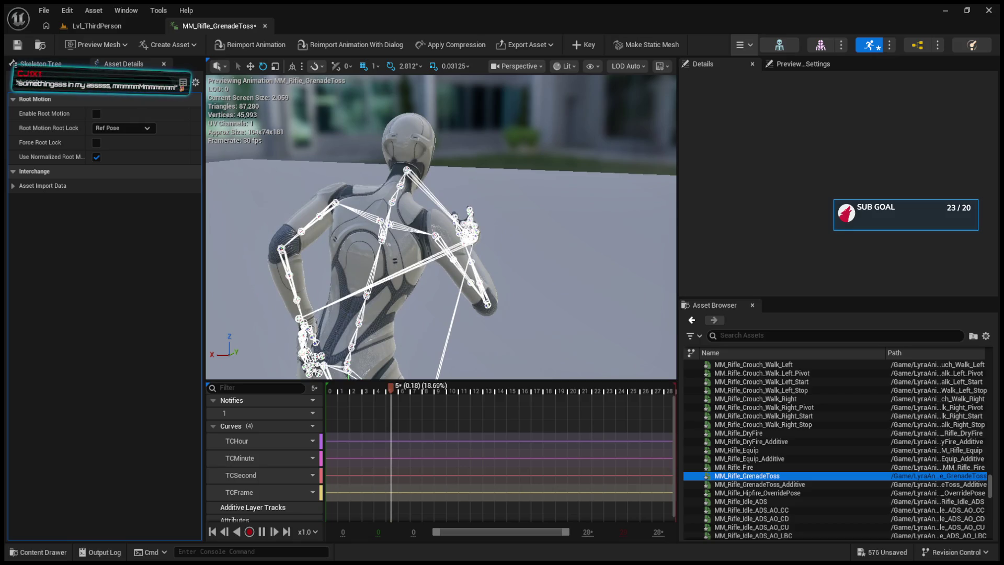
scroll(837, 449, "down", 3)
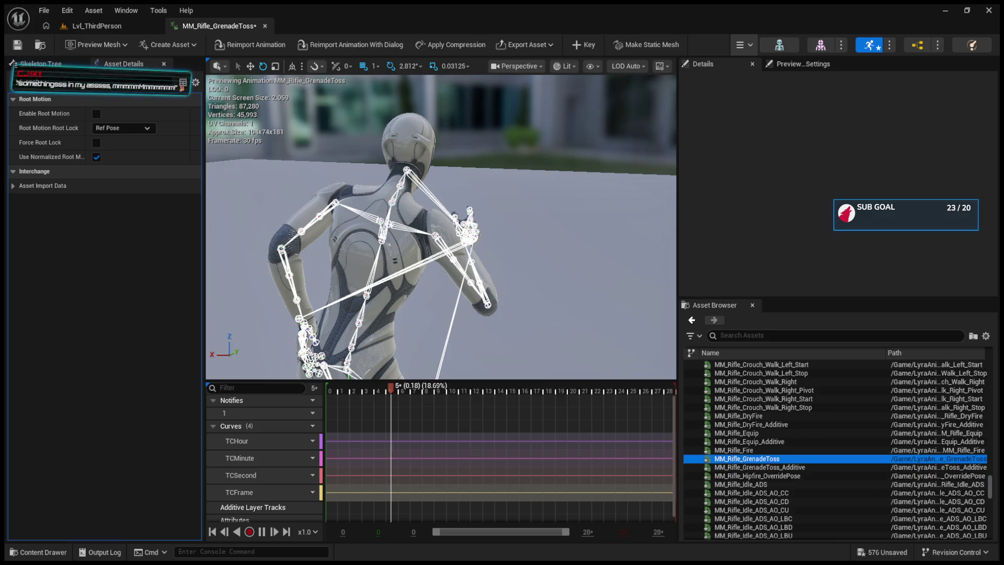
- Preview MM_Rifle_Idle_ADS, its AO_CC/CD poses and Hipfire_OverridePose, then MM_Rifle_Idle_Hipfire
left_click(810, 450)
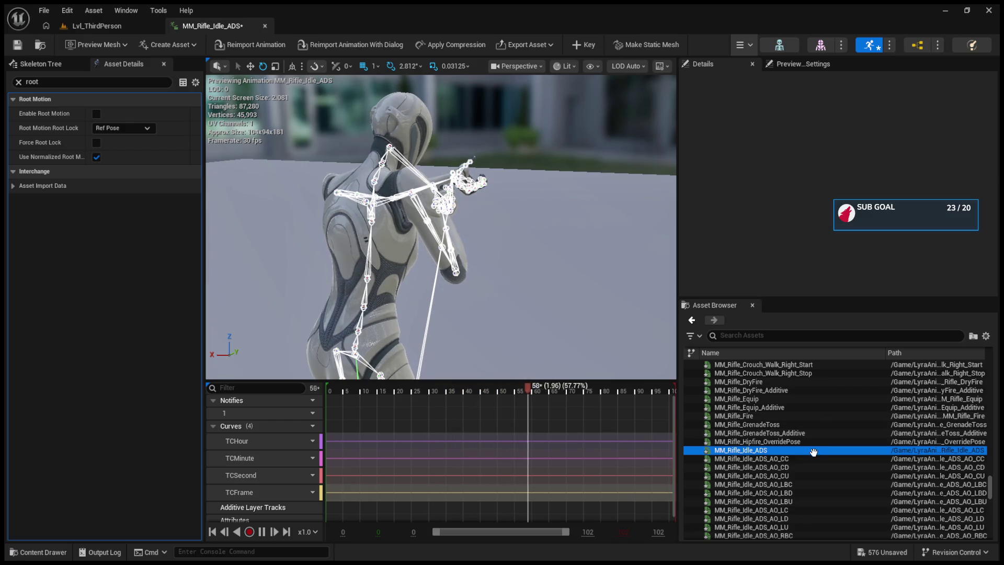
left_click(809, 459)
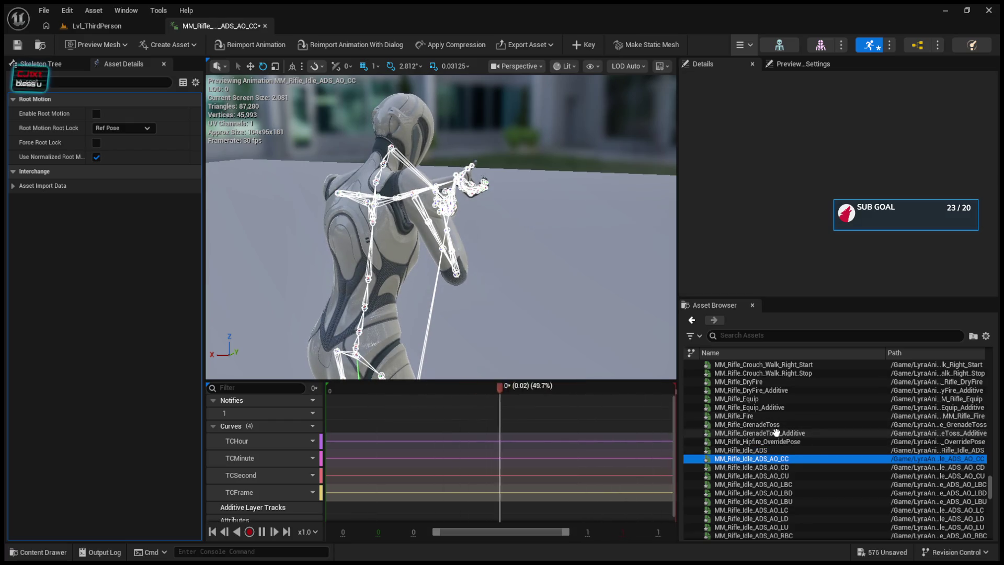
left_click(811, 441)
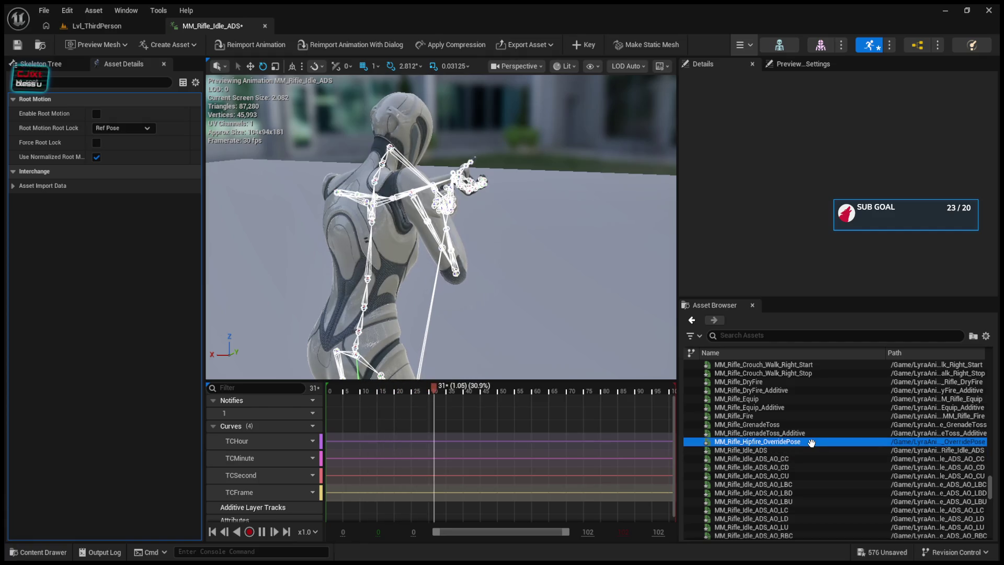
left_click(805, 467)
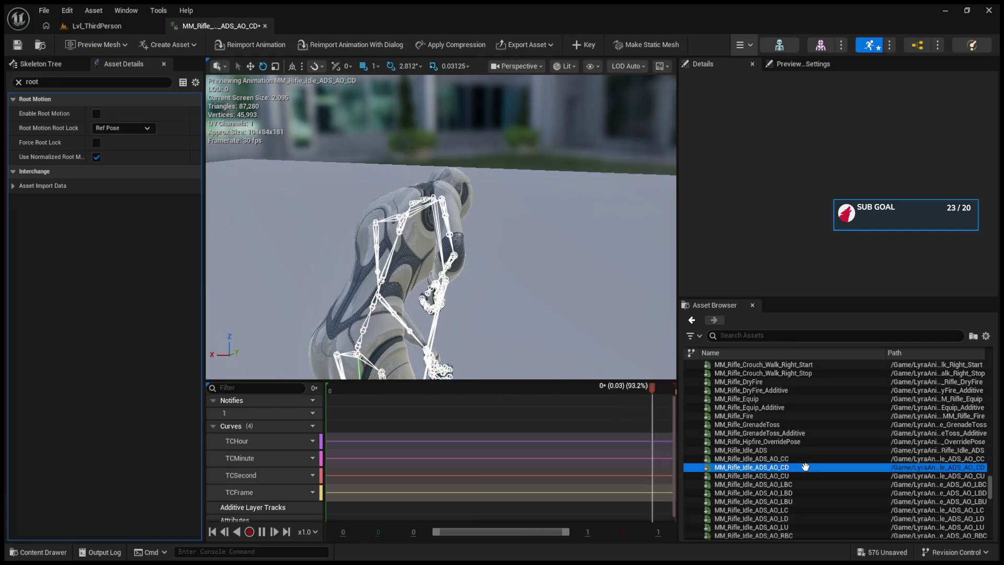
scroll(805, 466, "down", 2)
scroll(805, 466, "down", 1)
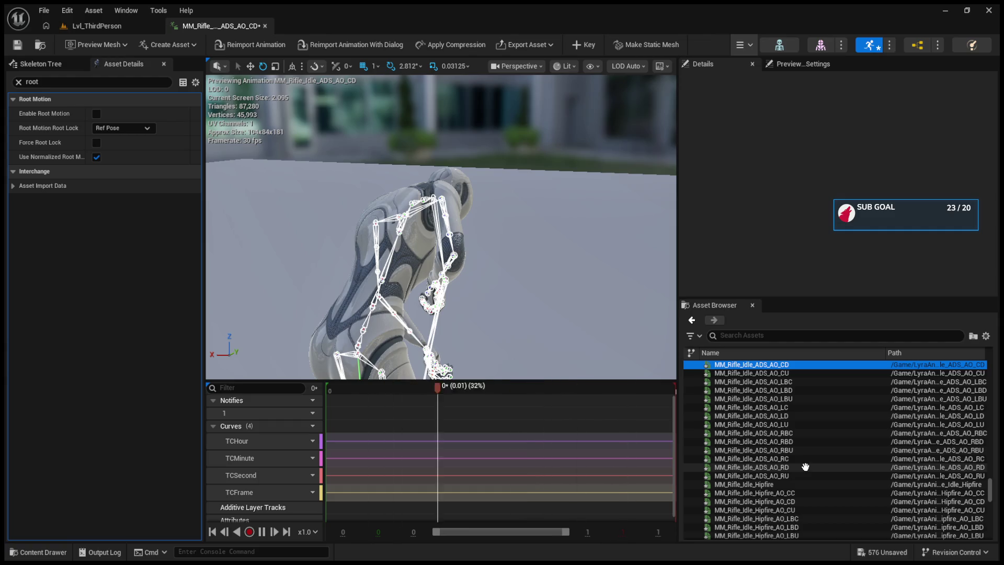
left_click(799, 484)
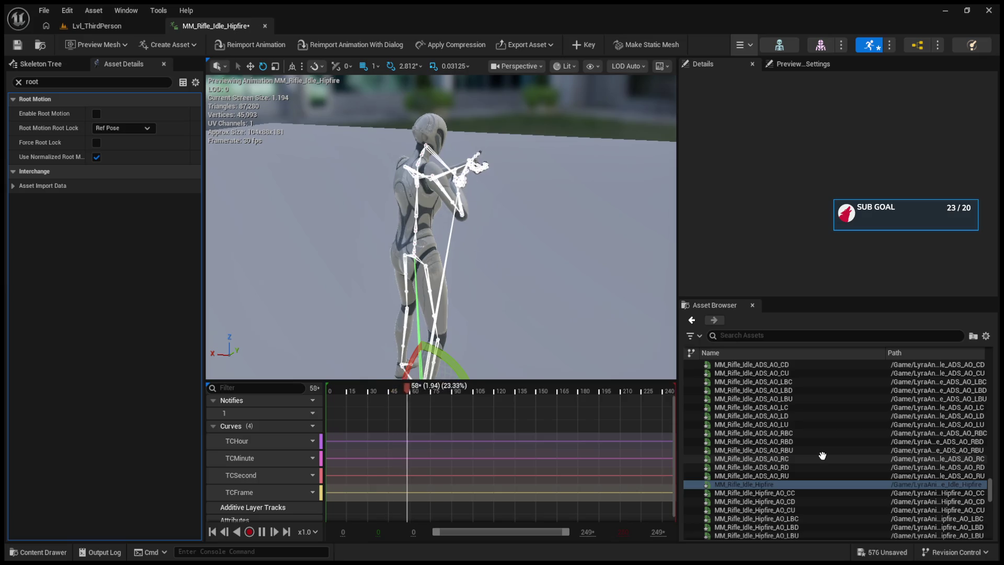
- Step through the rifle hipfire aim-offset poses RBC, RBD, LD, LC, LBU, LBC and CU
scroll(822, 457, "down", 3)
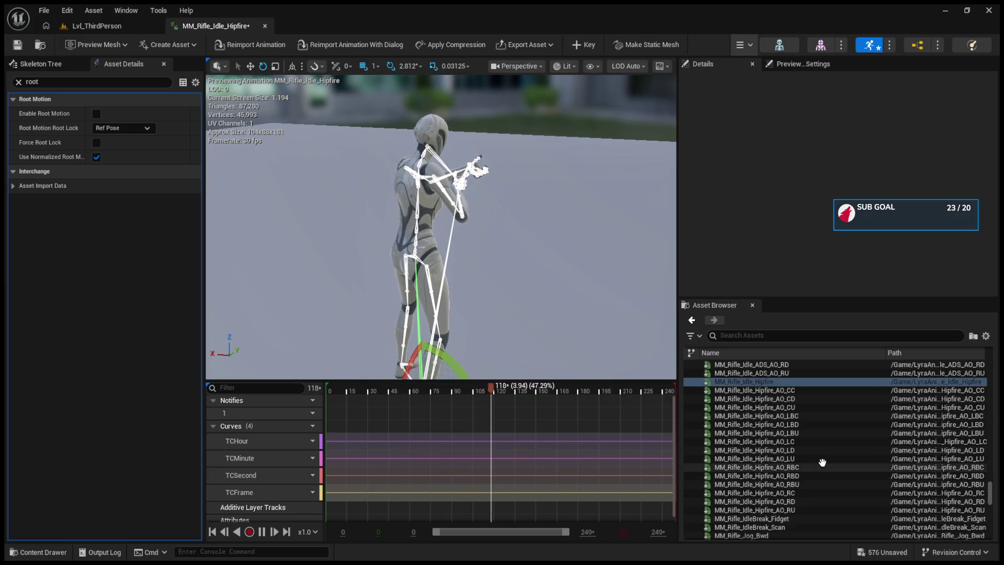
left_click(822, 463)
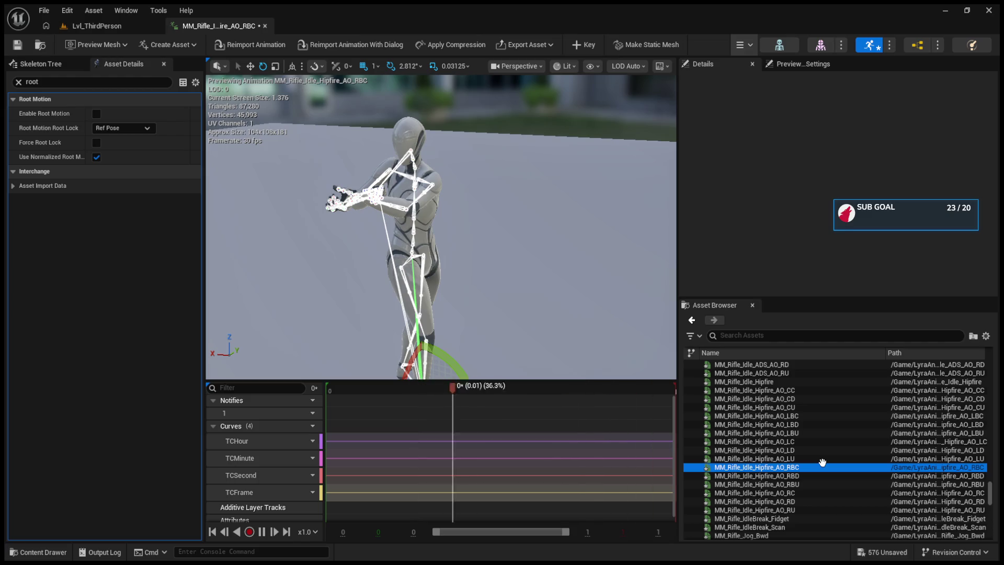
left_click(793, 475)
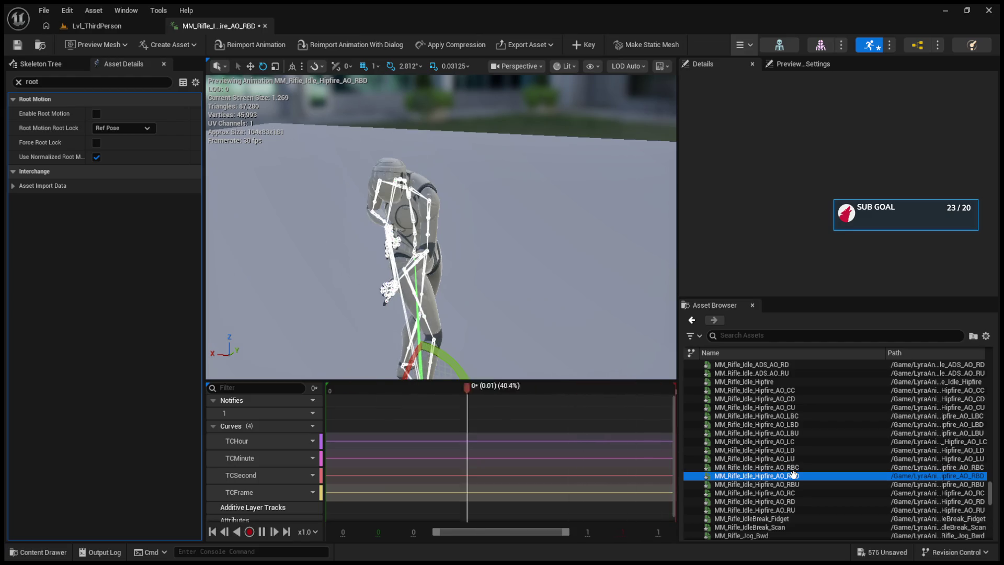
key("Down")
left_click(795, 467)
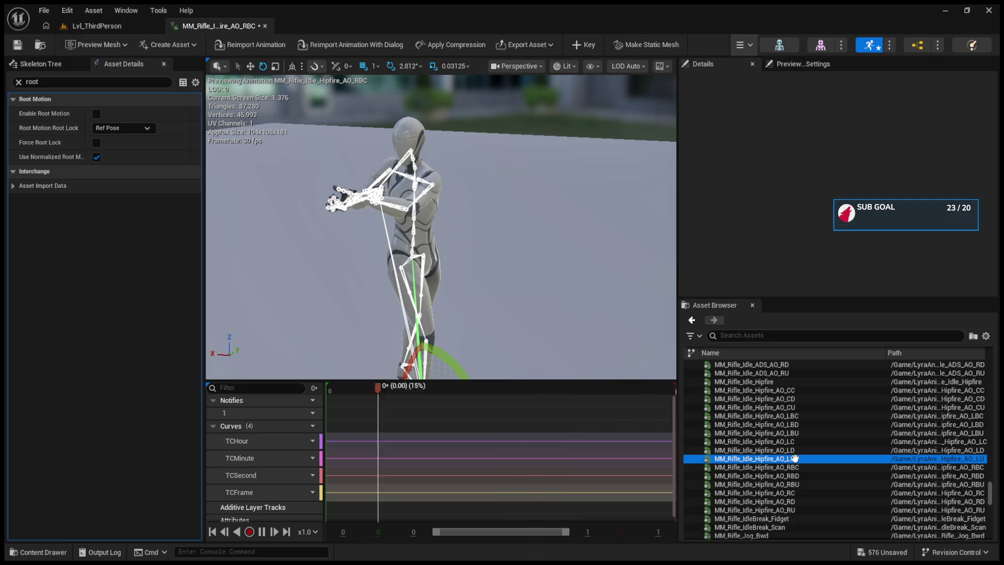
left_click(797, 450)
left_click(798, 441)
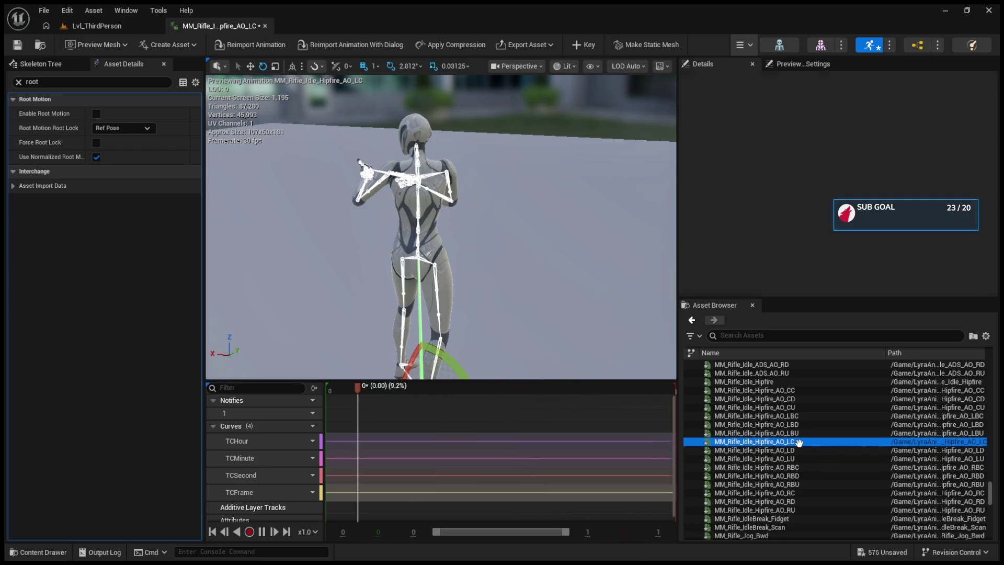
left_click(798, 433)
left_click(802, 416)
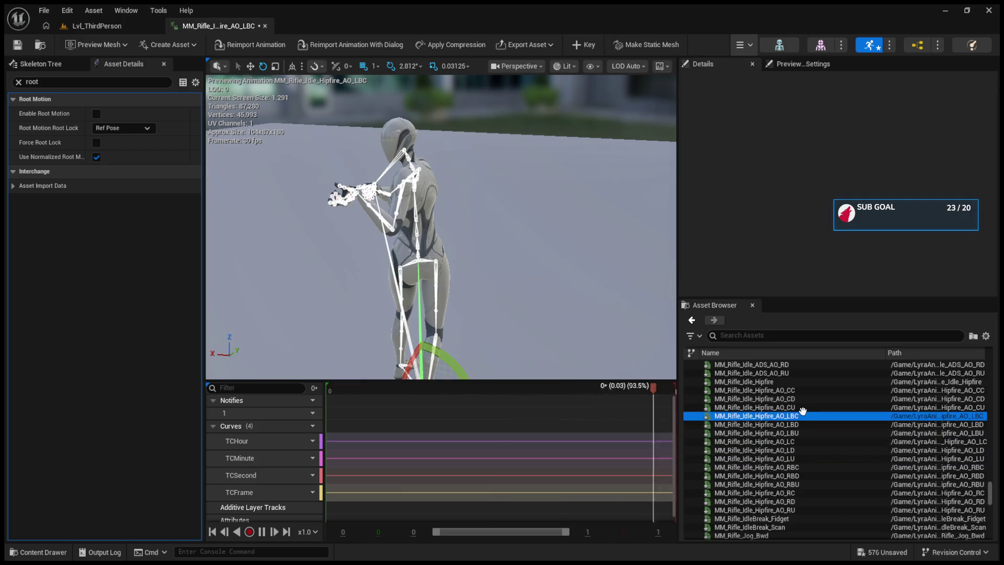
left_click(802, 407)
scroll(788, 470, "down", 2)
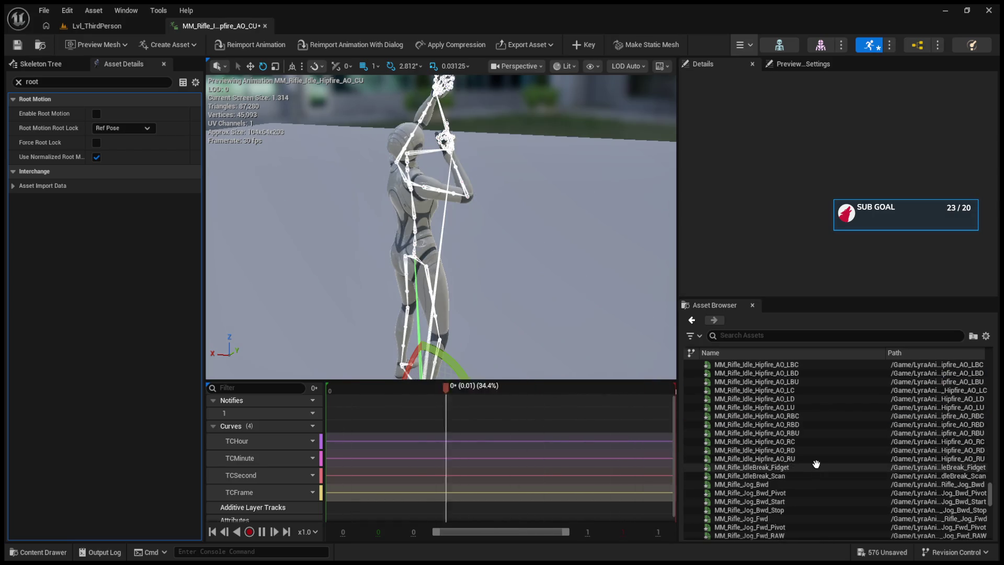
- Preview MM_Rifle_IdleBreak_Fidget and IdleBreak_Scan from a closer side view
left_click(816, 466)
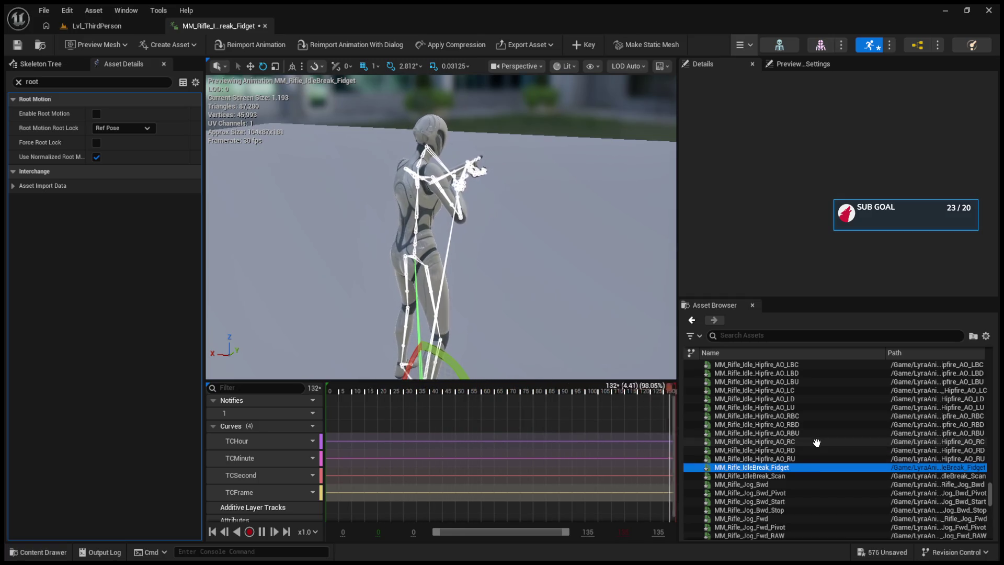
left_click(803, 475)
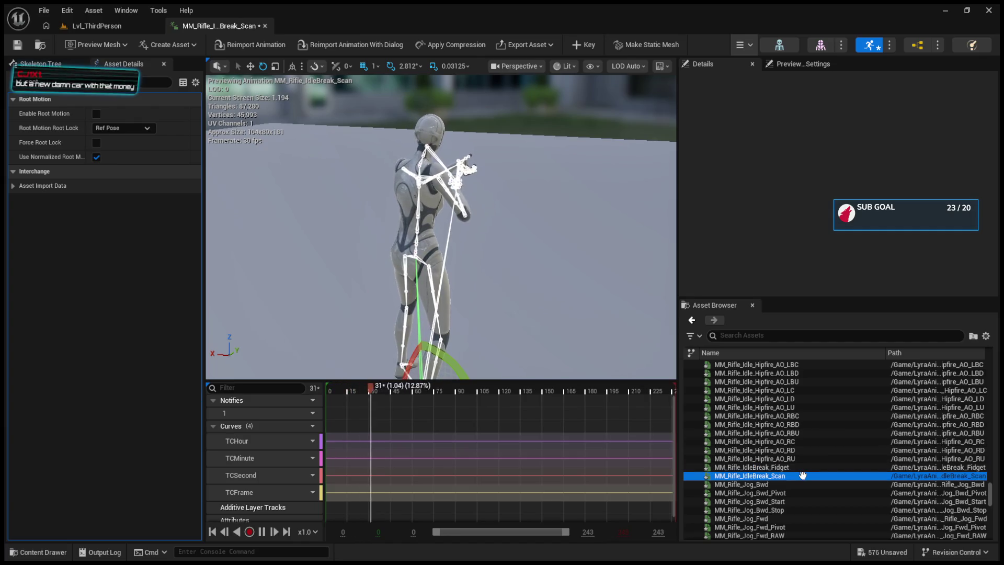
mouse_move(485, 300)
left_mouse_down()
mouse_move(544, 303)
mouse_move(532, 325)
left_mouse_up()
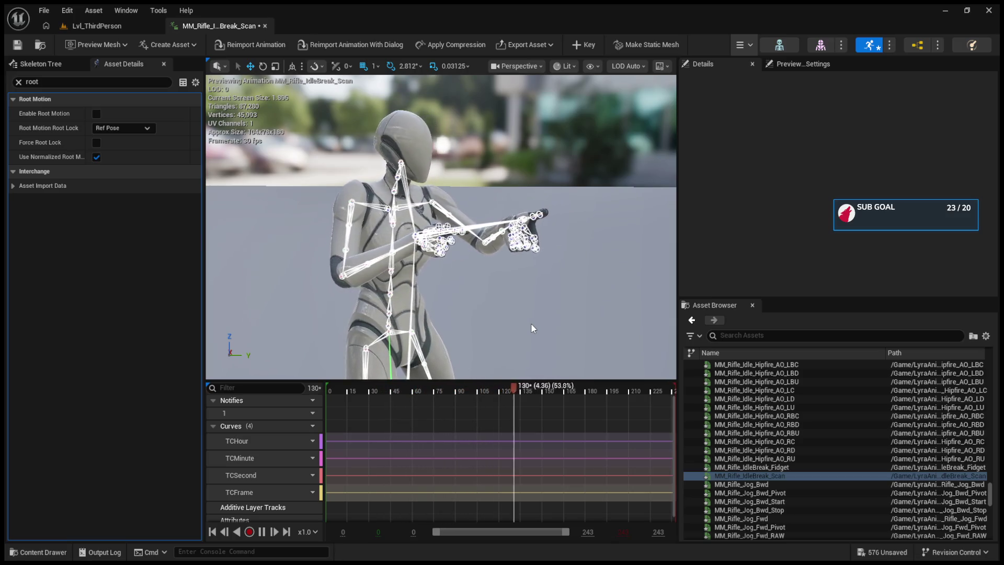
left_click(792, 468)
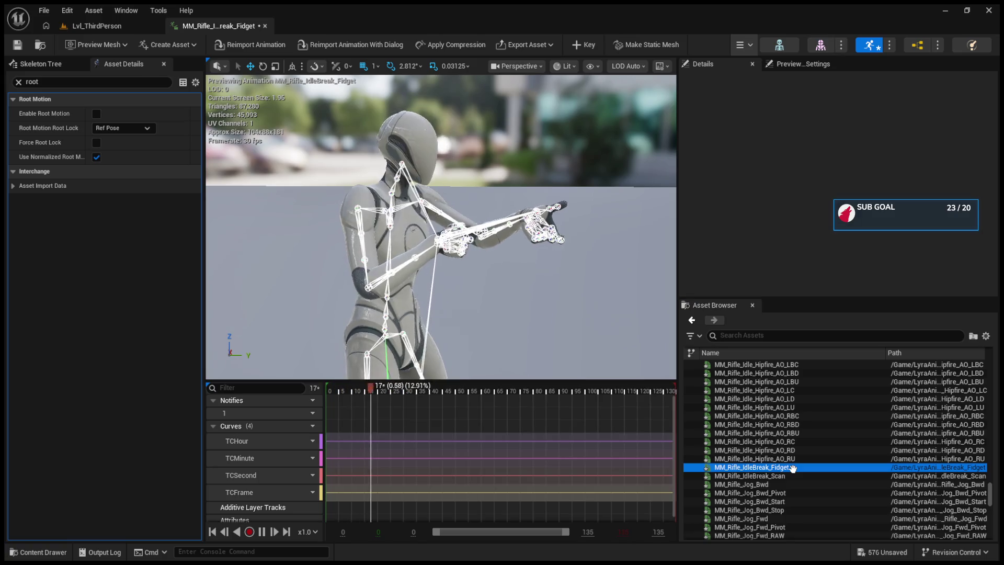
scroll(792, 477, "down", 5)
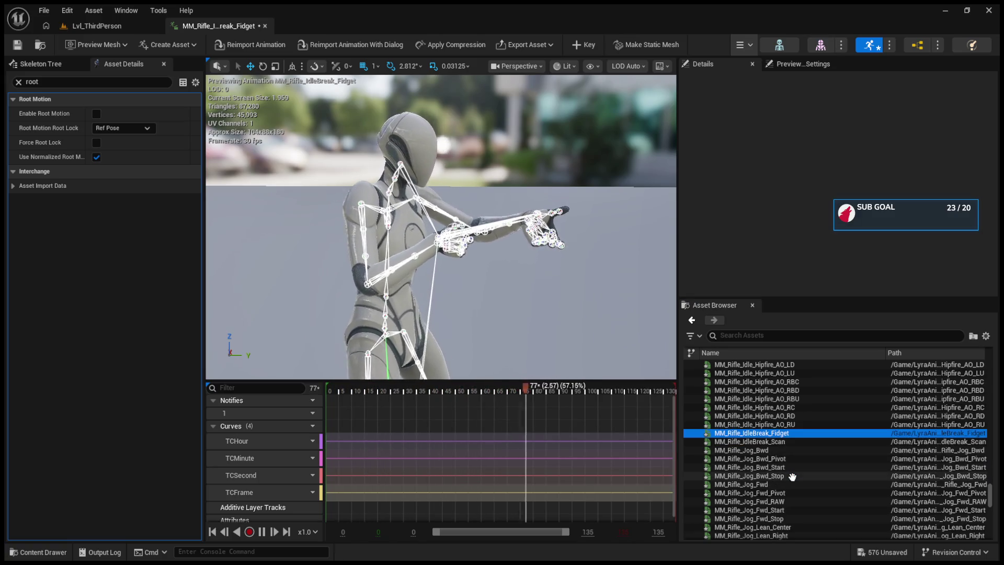
scroll(792, 477, "down", 4)
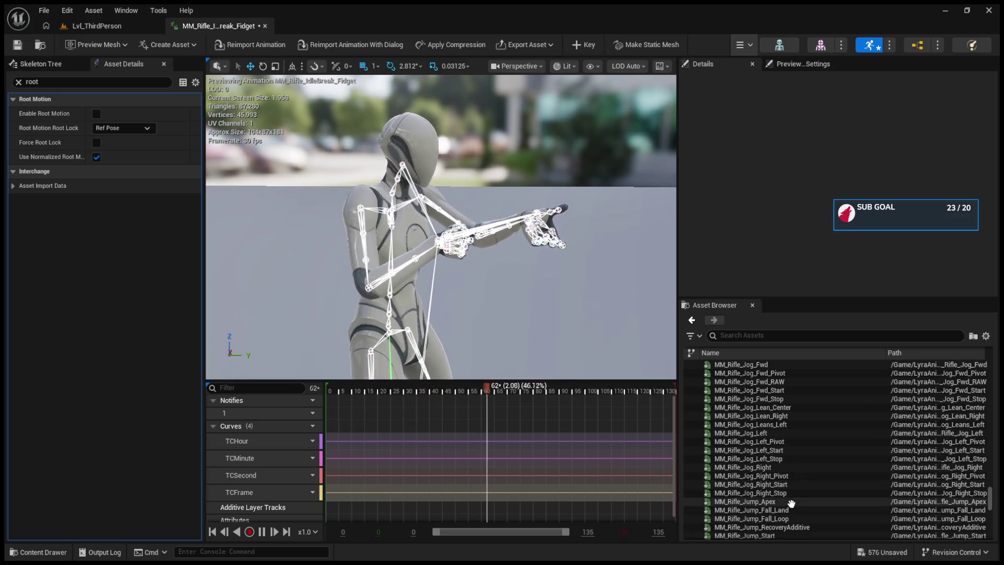
- Preview rifle Jump_Apex, Fall_Land, Jump_Start, Melee and Melee_Additive, pause, and return to Lvl_ThirdPerson
left_click(787, 502)
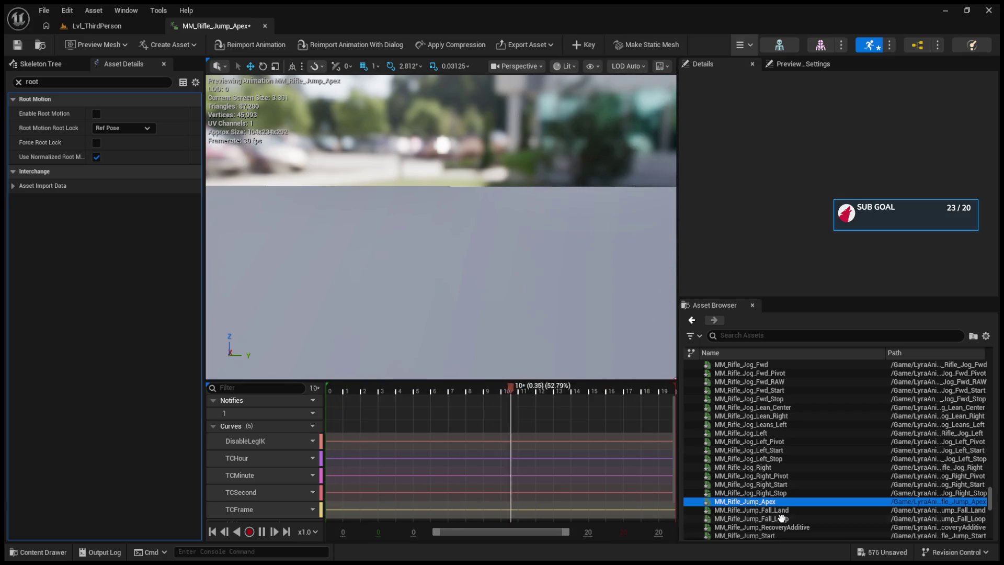
left_click(799, 510)
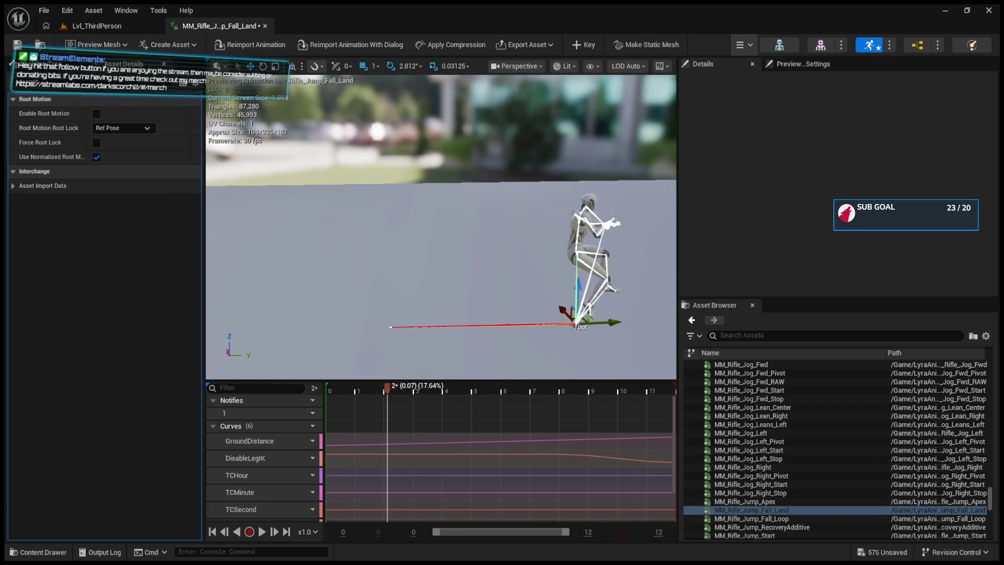
left_click(759, 533)
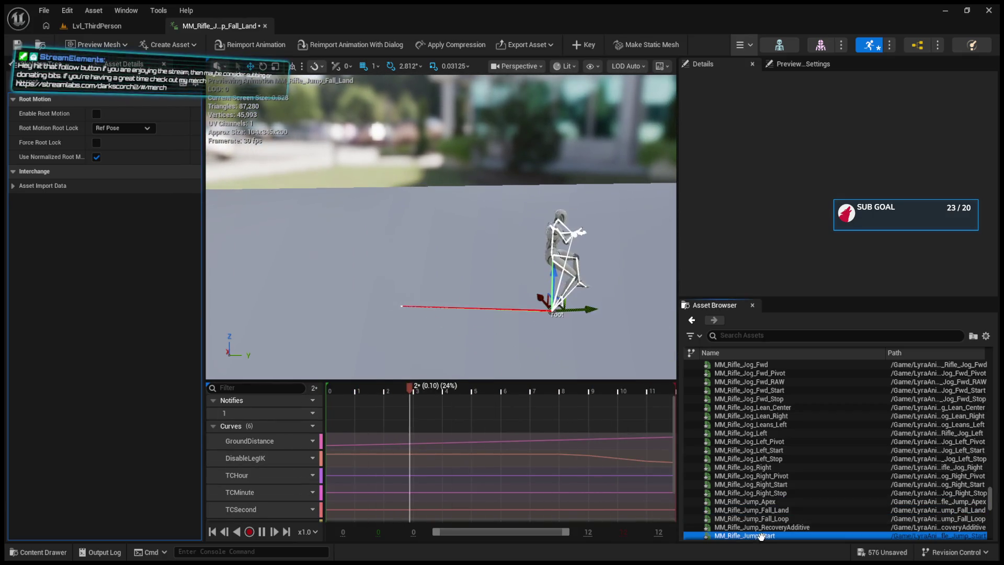
scroll(755, 457, "down", 4)
left_click(756, 467)
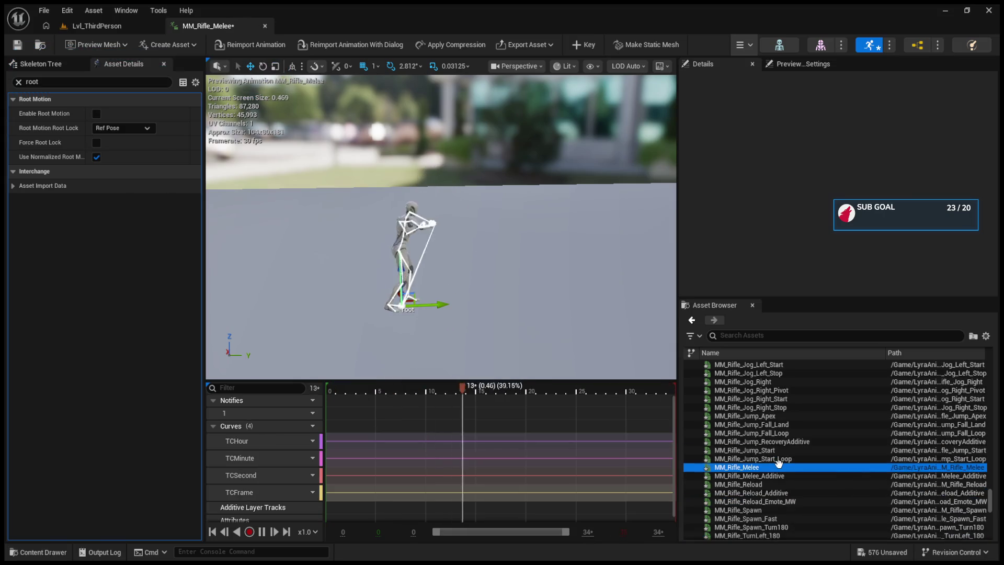
left_click(778, 474)
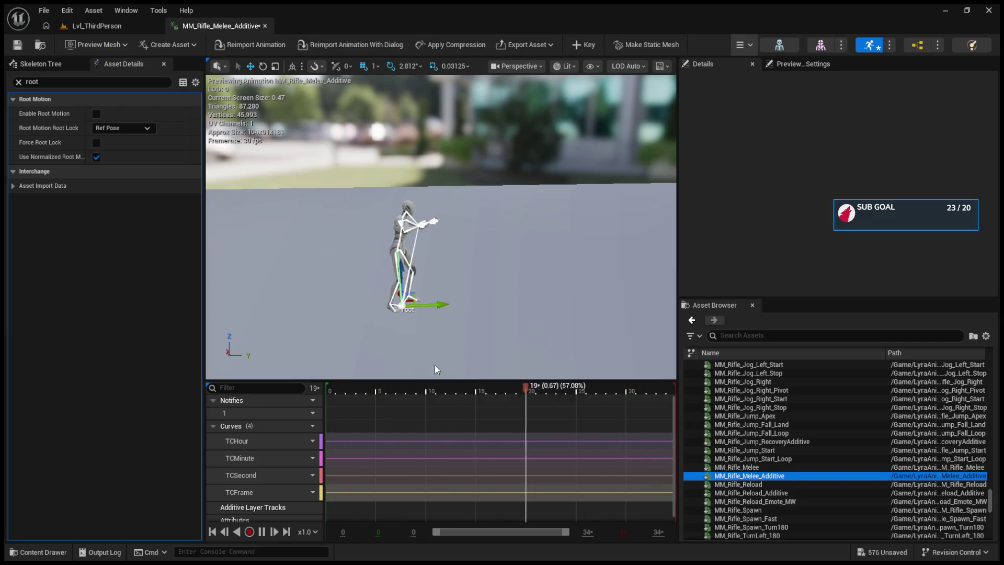
left_click(262, 531)
left_click(76, 26)
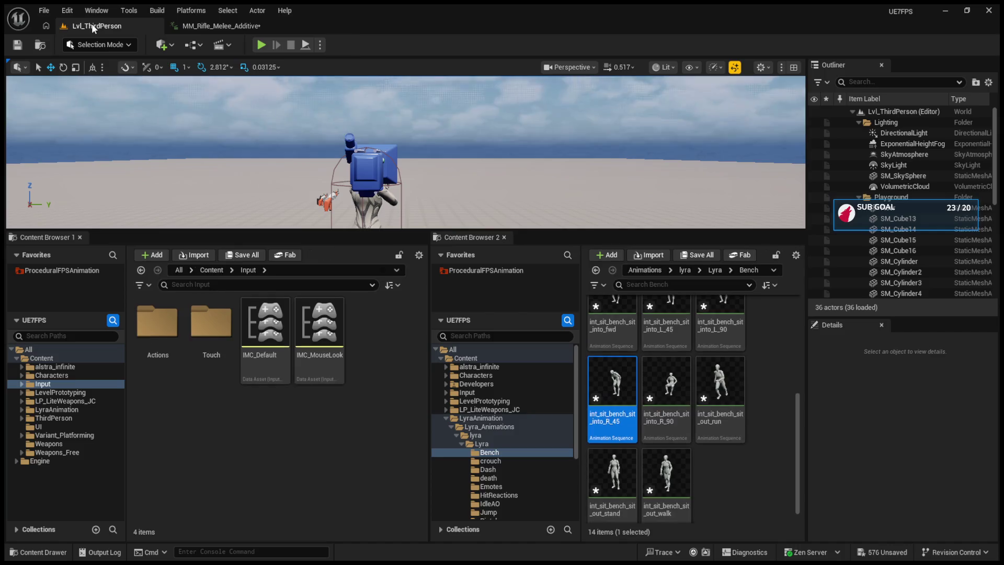
- Enlarge the level viewport and run a Play-in-Editor test, stopping it with Esc
left_click_drag(375, 232, 375, 346)
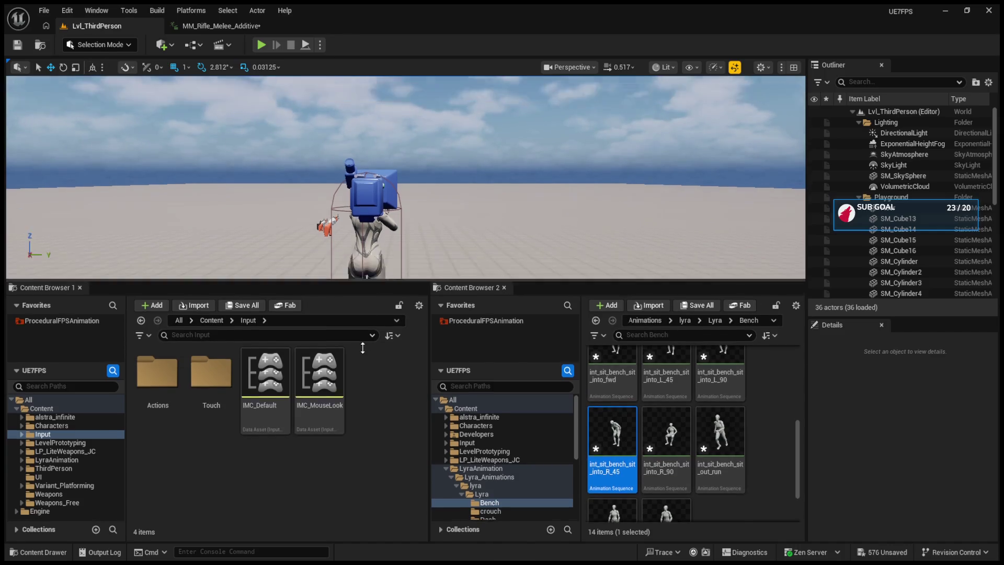
left_click(259, 46)
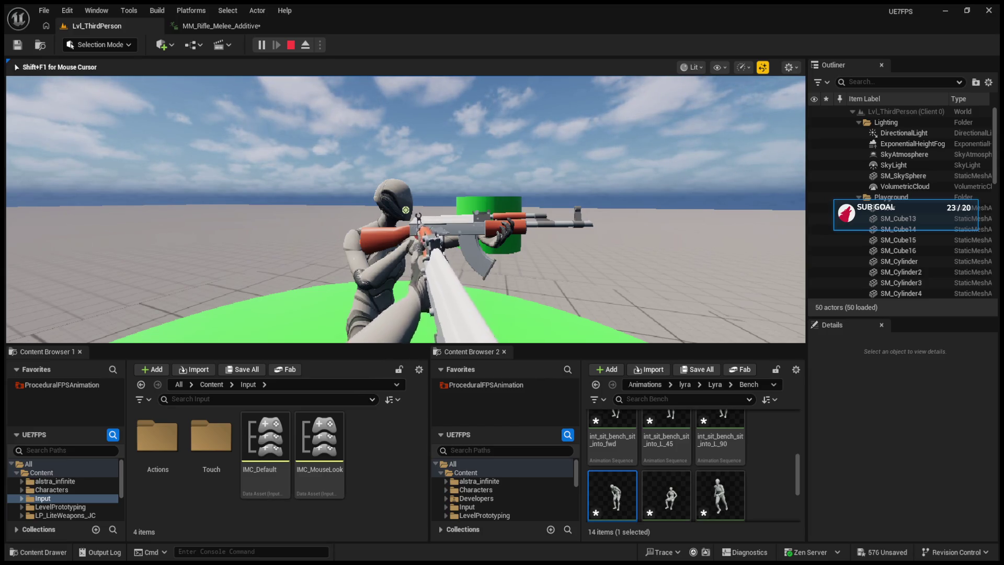
key("Escape")
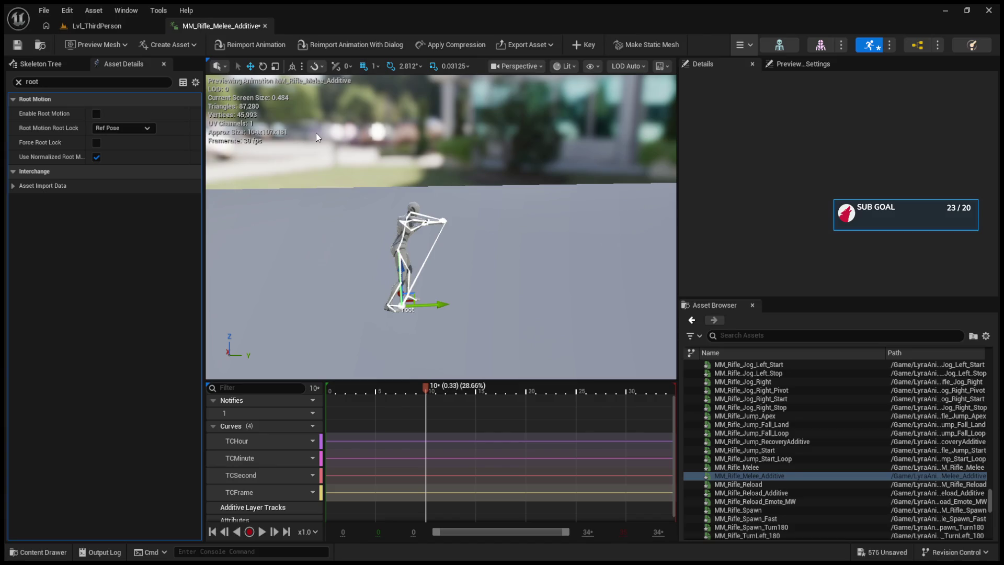
- Back in the Lvl_ThirdPerson editor, select the third-person character in the level
left_click(101, 23)
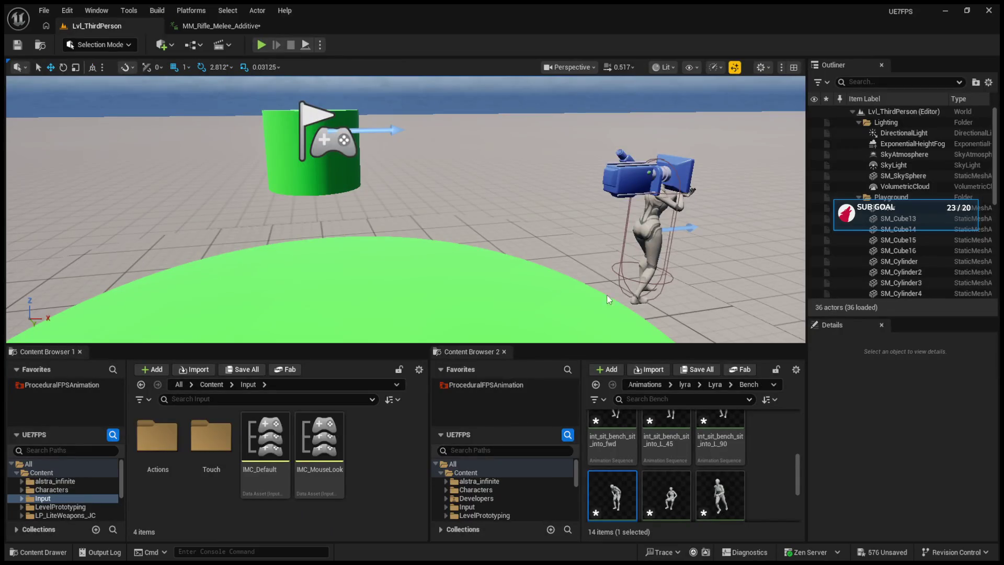
left_click(637, 255)
left_click(646, 235)
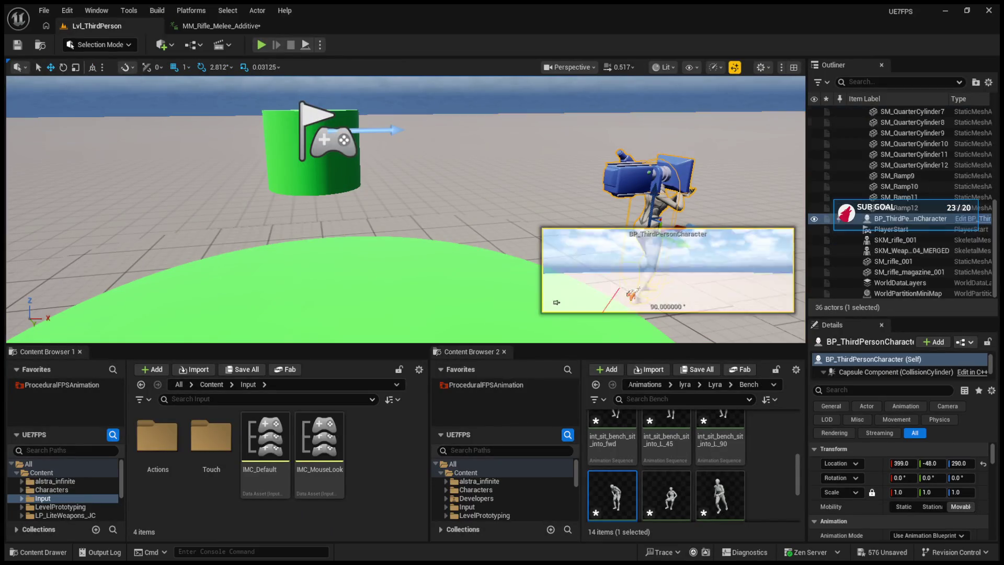
- Delete the Left Mouse Button event node from BP_ThirdPersonCharacter's EventGraph
key("ctrl+b")
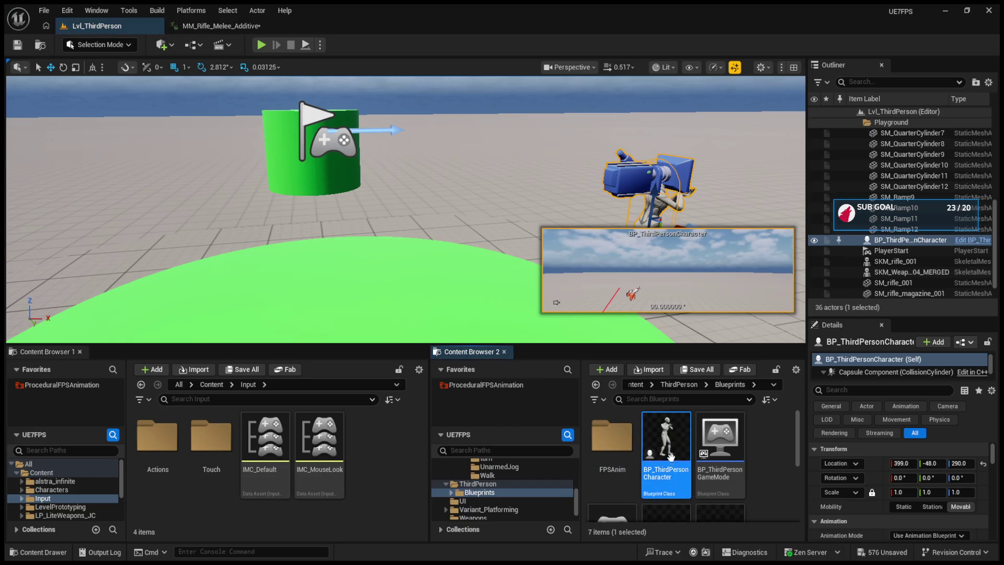
scroll(669, 445, "down", 1)
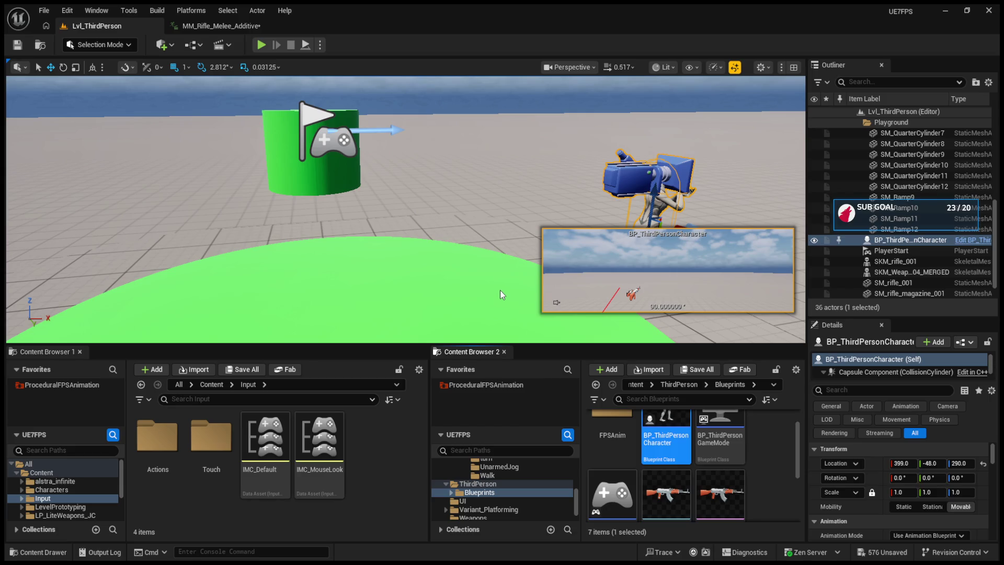
key("ctrl+e")
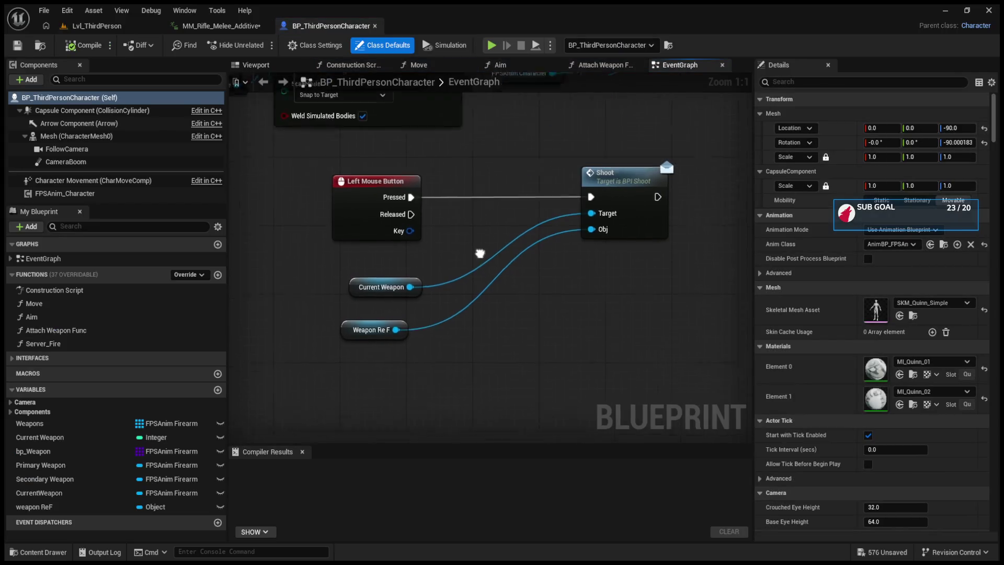
left_click(345, 204)
key("Delete")
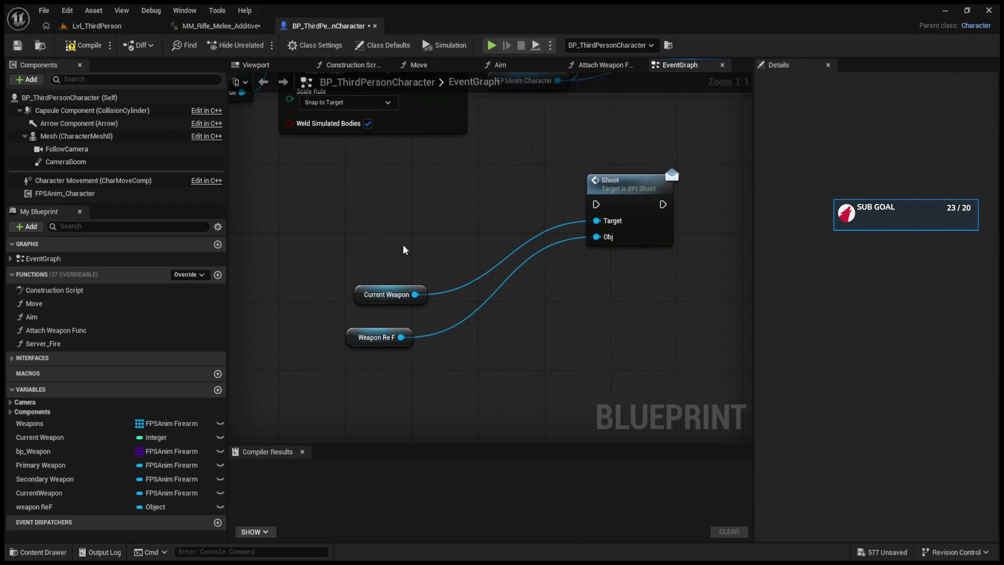
- Back in the level editor, open the IMC_Default input mapping context
left_click(151, 27)
left_click(272, 447)
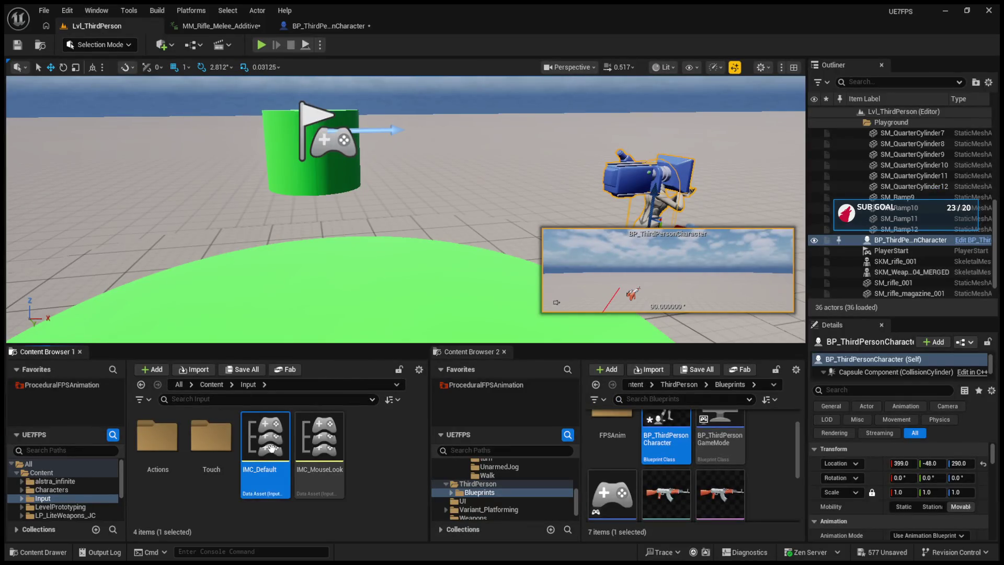
double_click(271, 448)
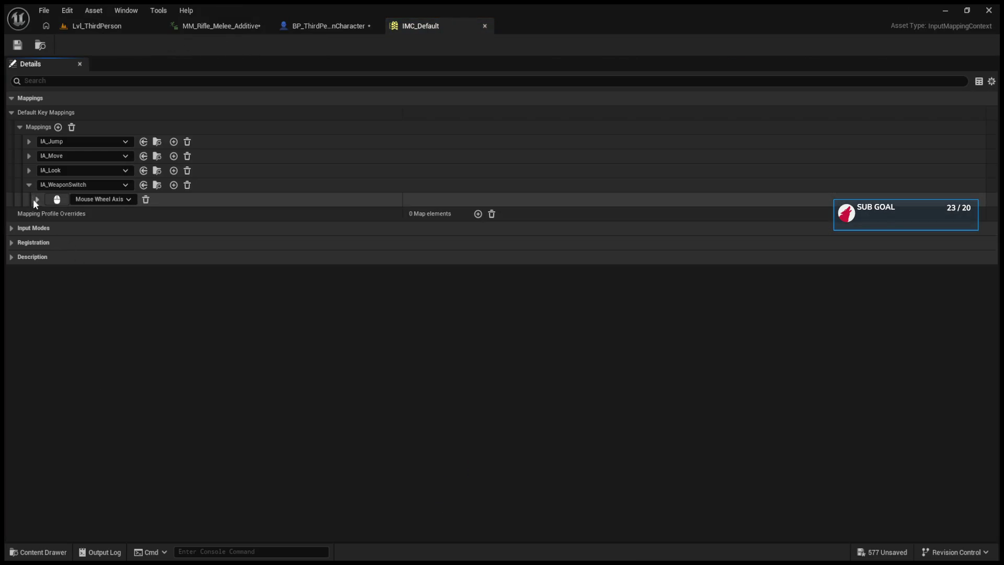
- Expand and collapse IMC_Default's IA_Look mapping to check its binding
left_click(29, 185)
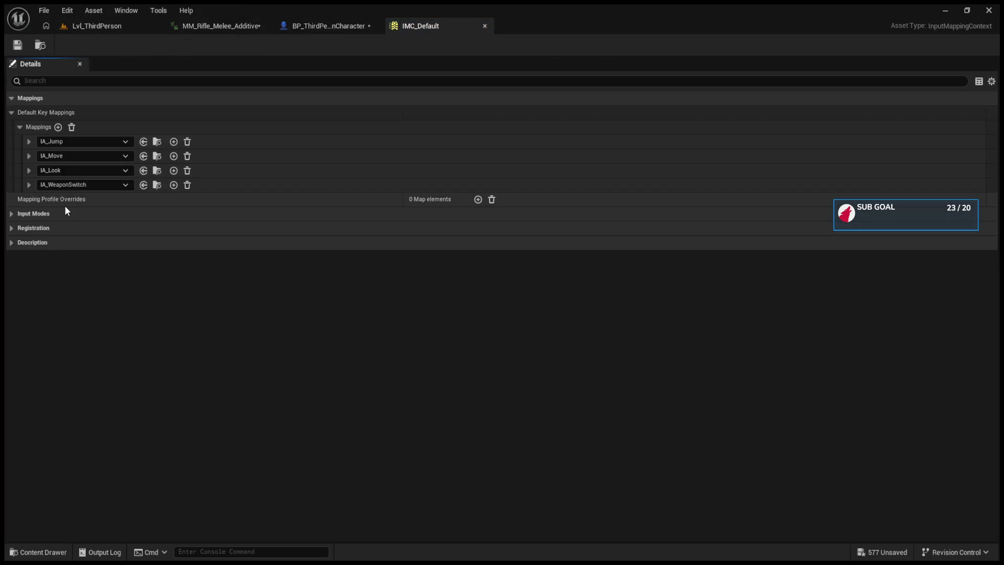
left_click(29, 171)
left_click(29, 172)
left_click(28, 170)
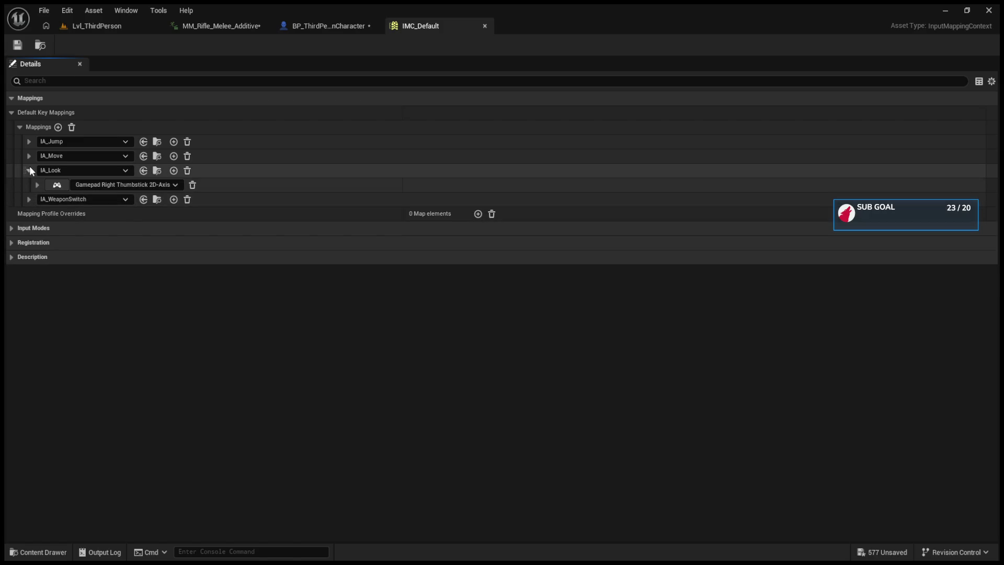
left_click(31, 170)
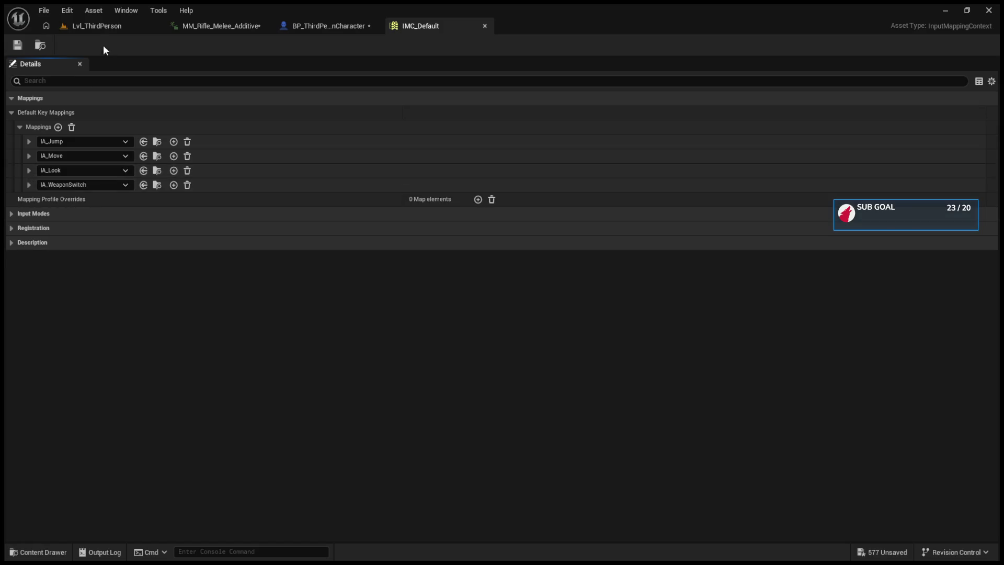
- Enlarge the content browsers, browse to the Input folder and open IMC_MouseLook
left_click(97, 26)
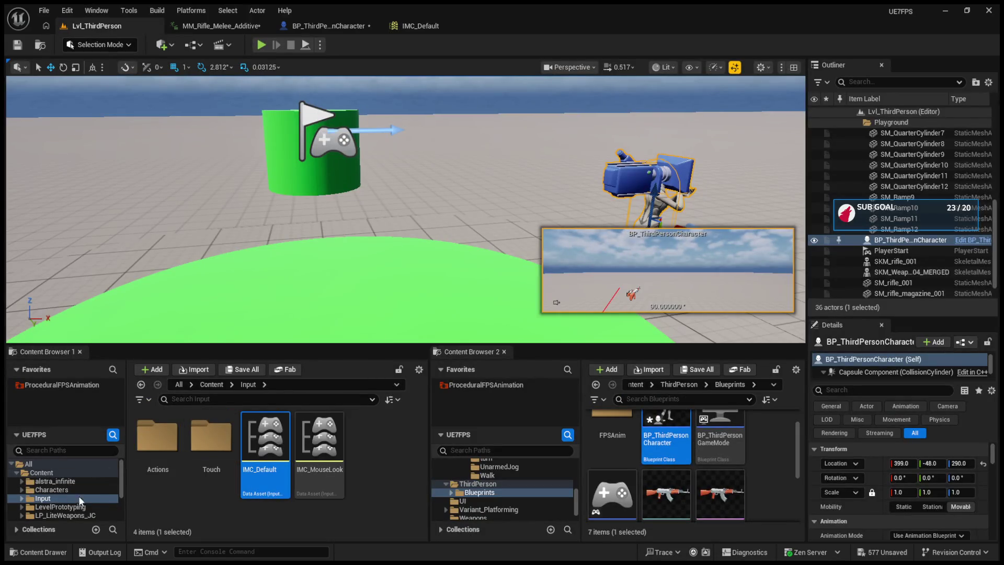
scroll(95, 497, "down", 1)
left_click(86, 515)
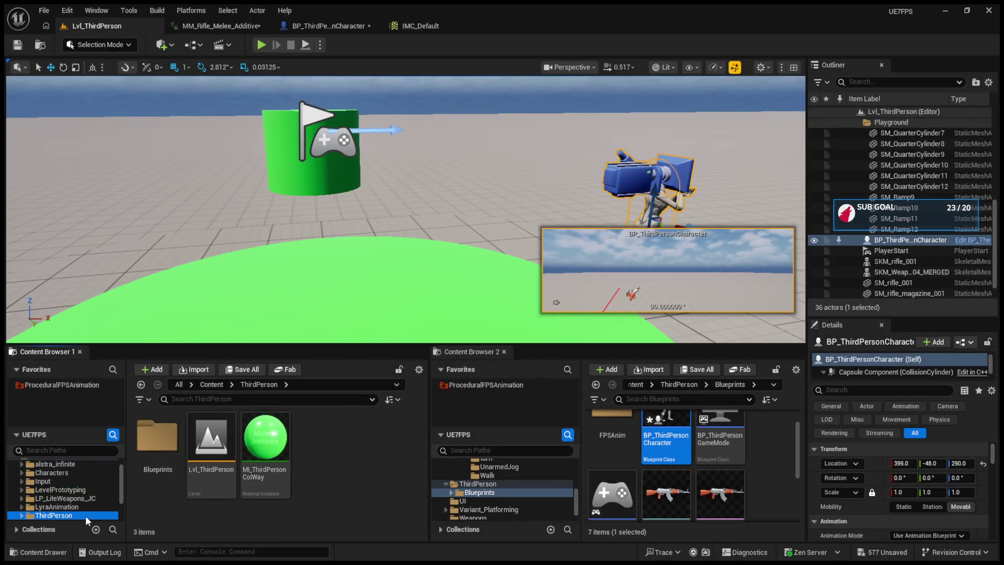
scroll(90, 494, "down", 3)
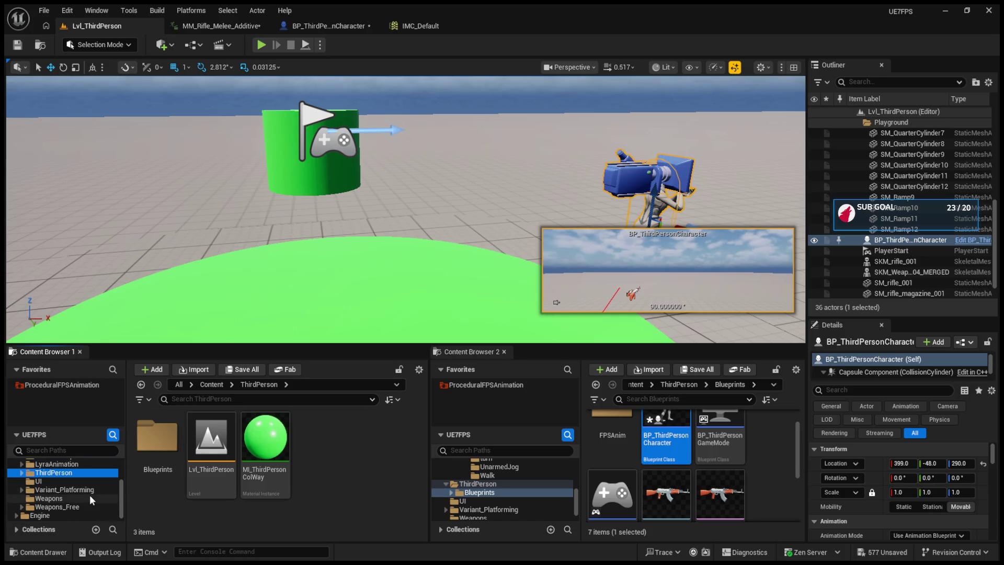
double_click(157, 436)
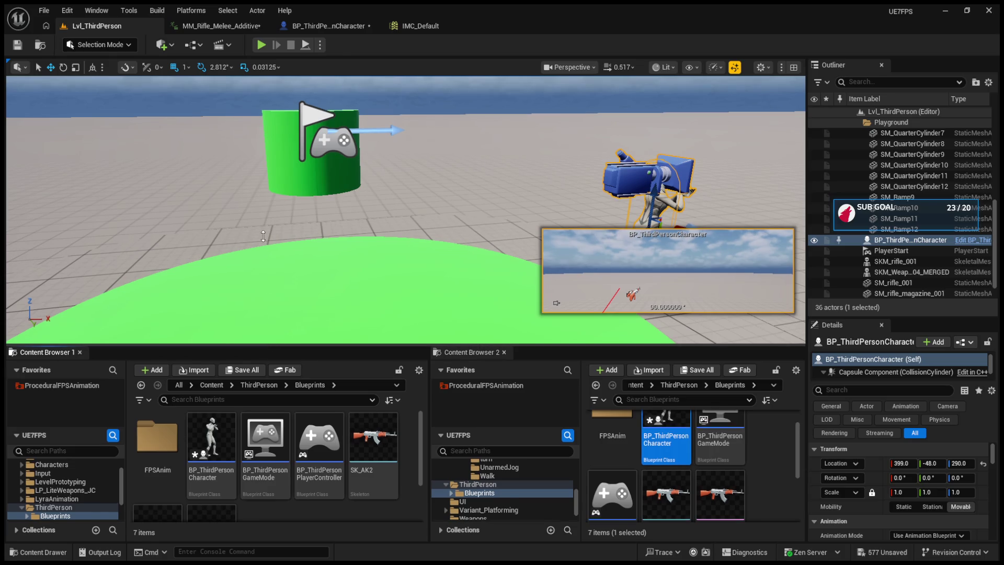
left_click_drag(271, 344, 264, 281)
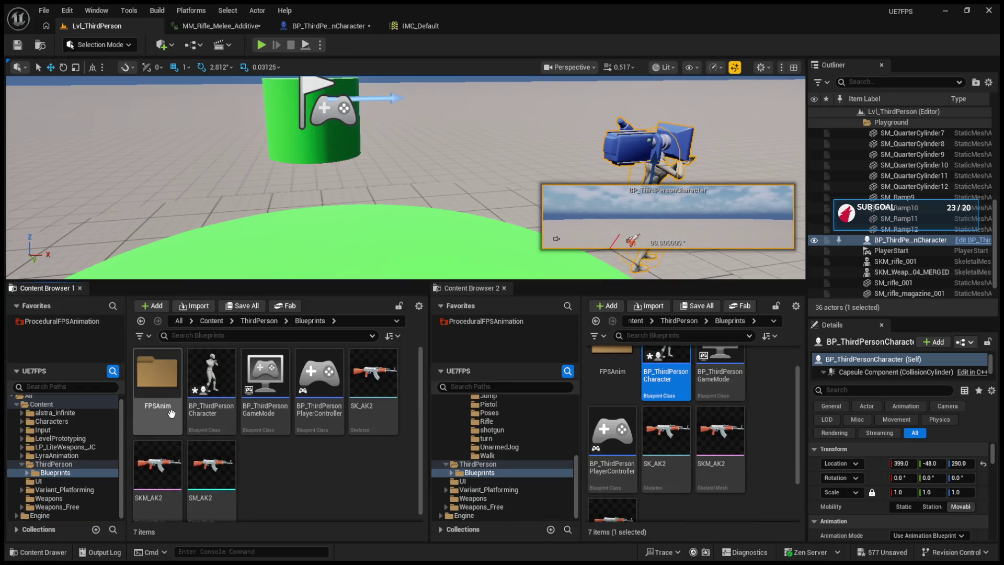
left_click(57, 465)
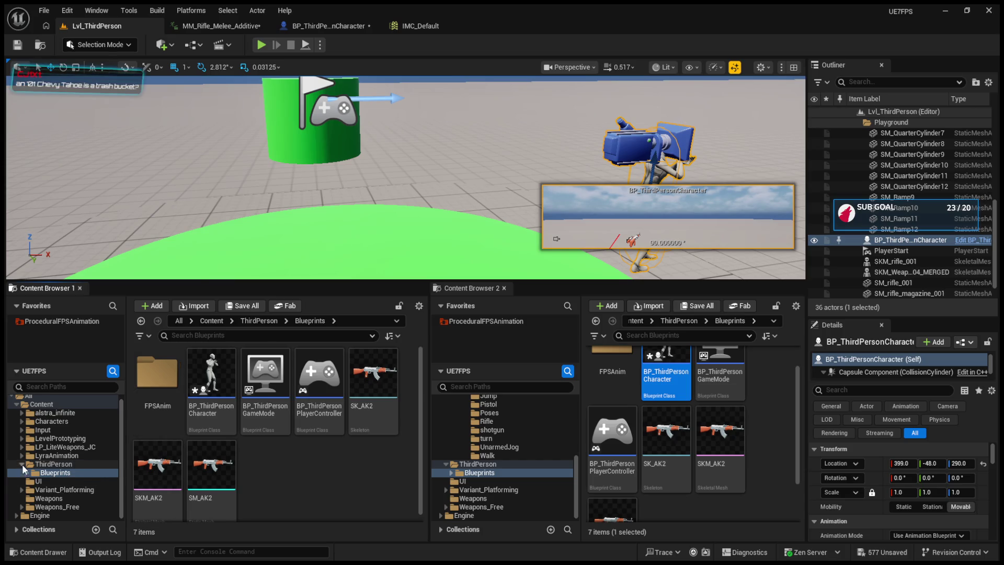
left_click(38, 435)
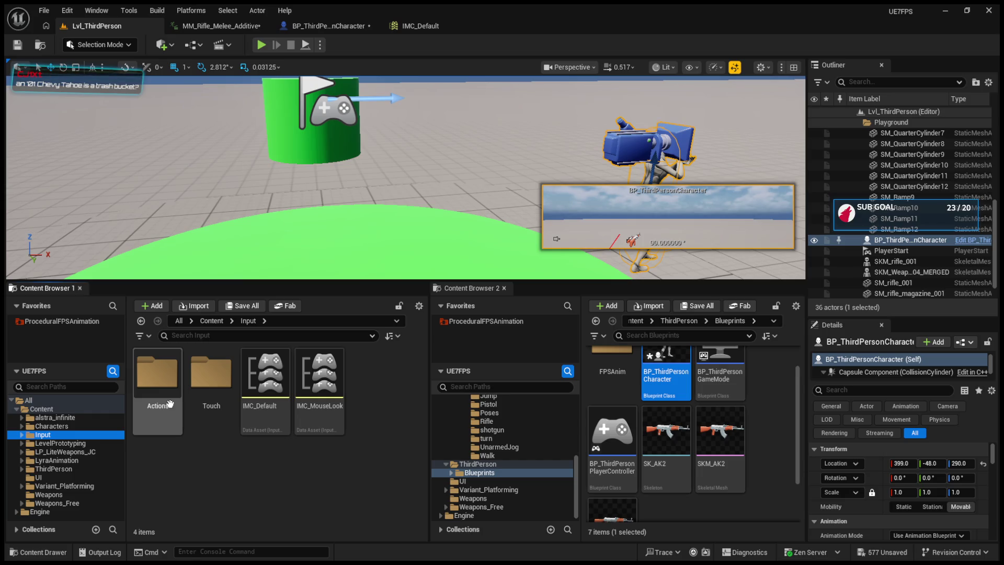
left_click(333, 395)
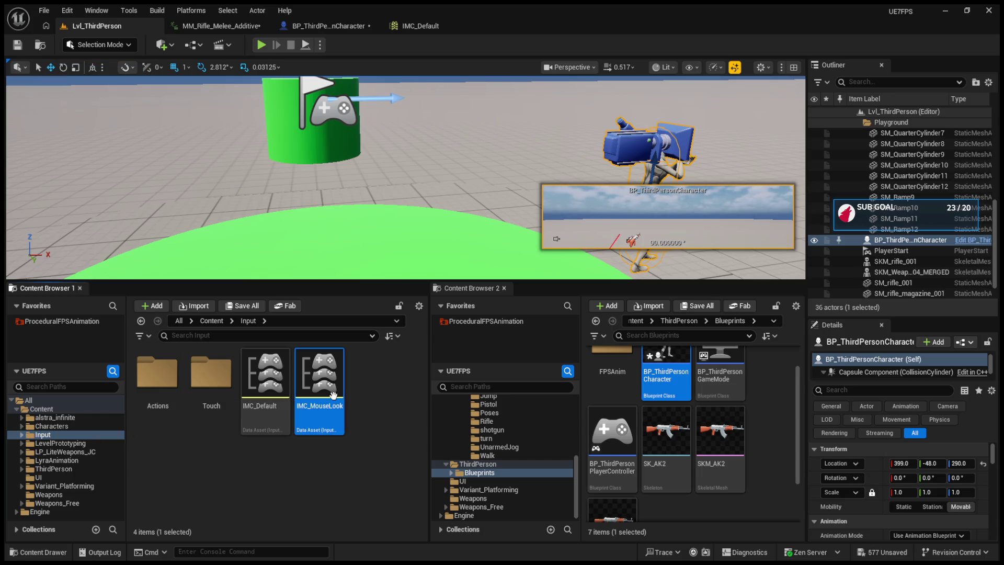
double_click(333, 395)
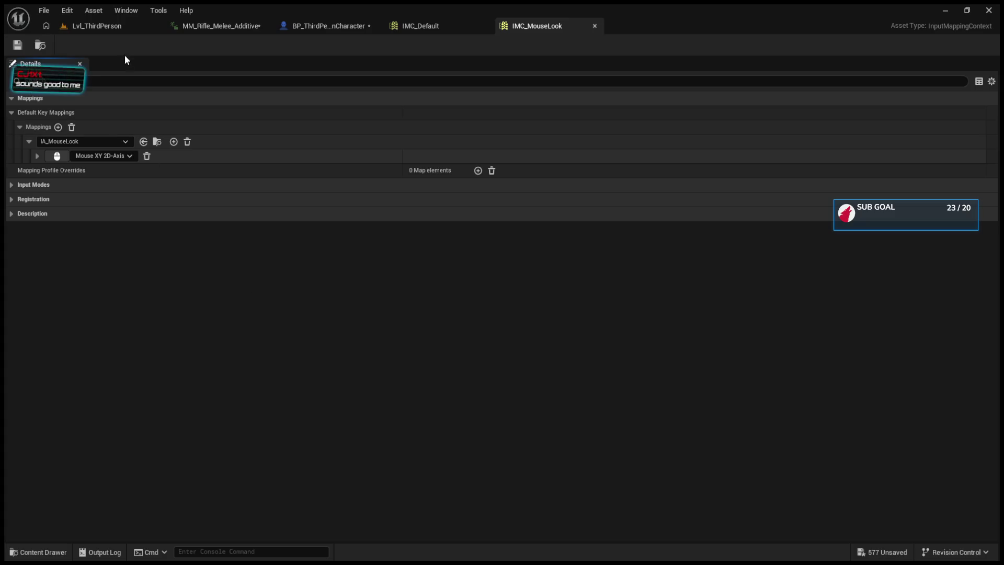
- Bring back the IMC_Default mappings, then view BP_ThirdPersonCharacter's event graph
left_click(102, 26)
double_click(282, 426)
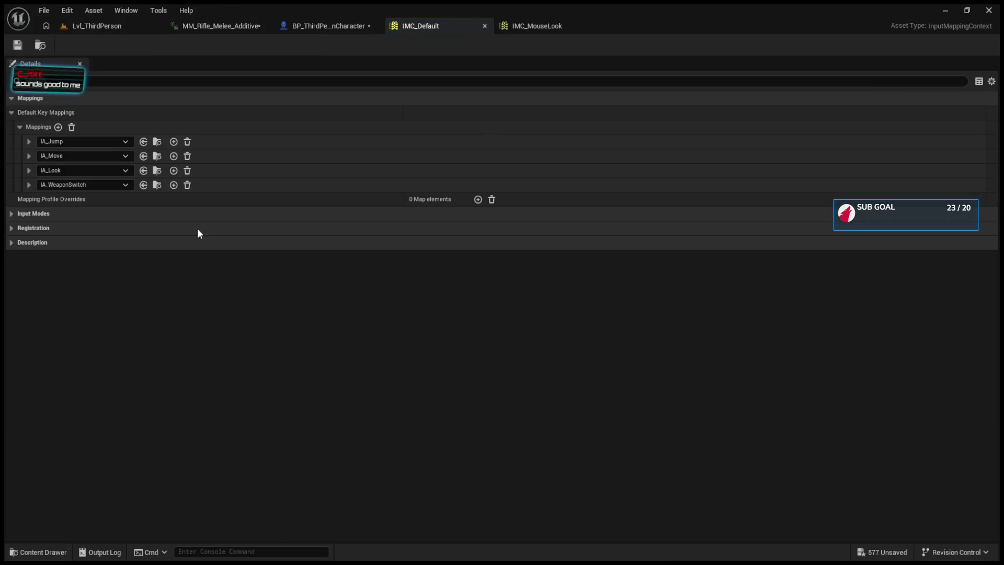
left_click(335, 27)
scroll(402, 318, "down", 10)
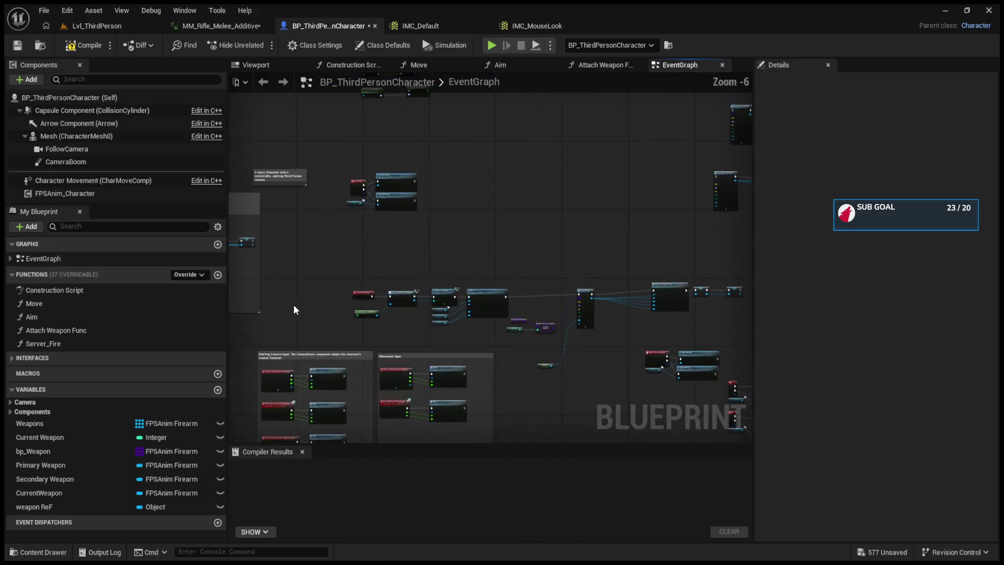
- Look through the ProceduralFPSAnimation plugin's Blueprints and Assets/Character folders
key("ctrl+Tab")
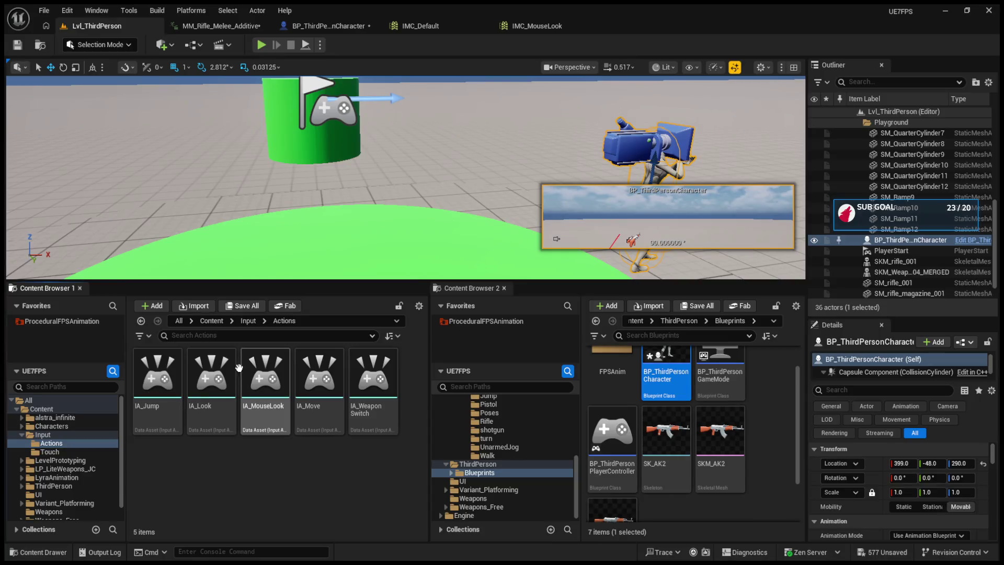
left_click(512, 323)
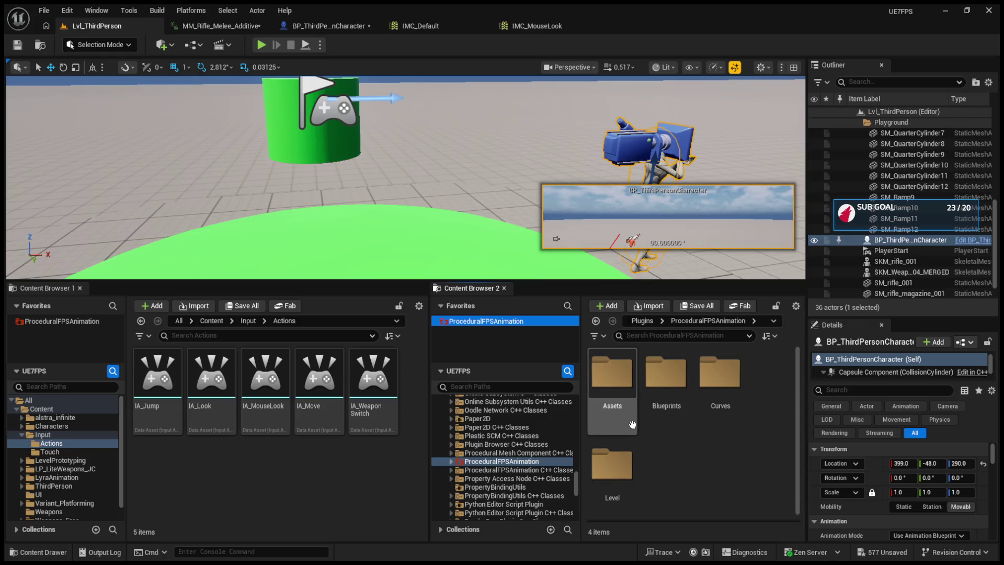
double_click(644, 390)
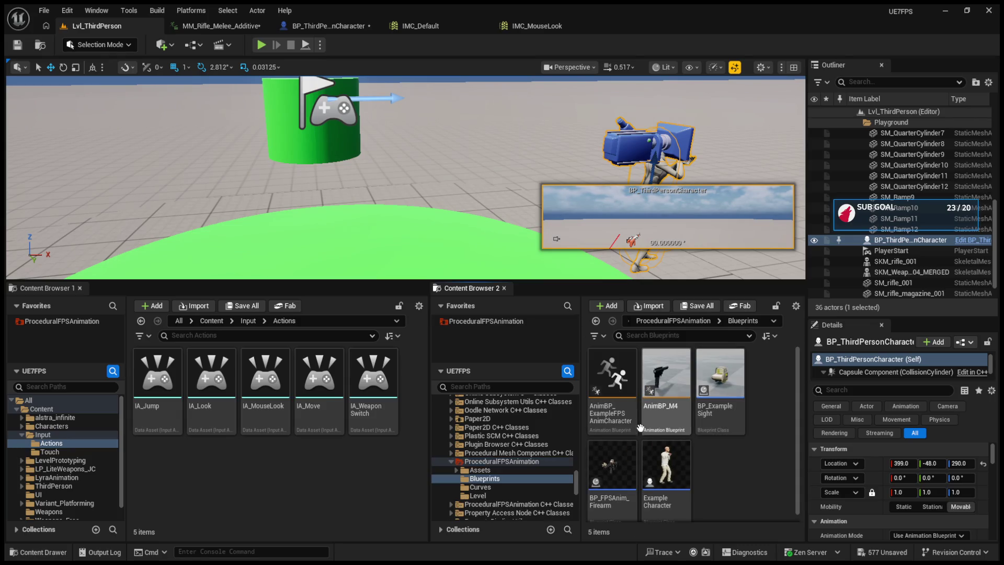
left_click(595, 321)
double_click(604, 359)
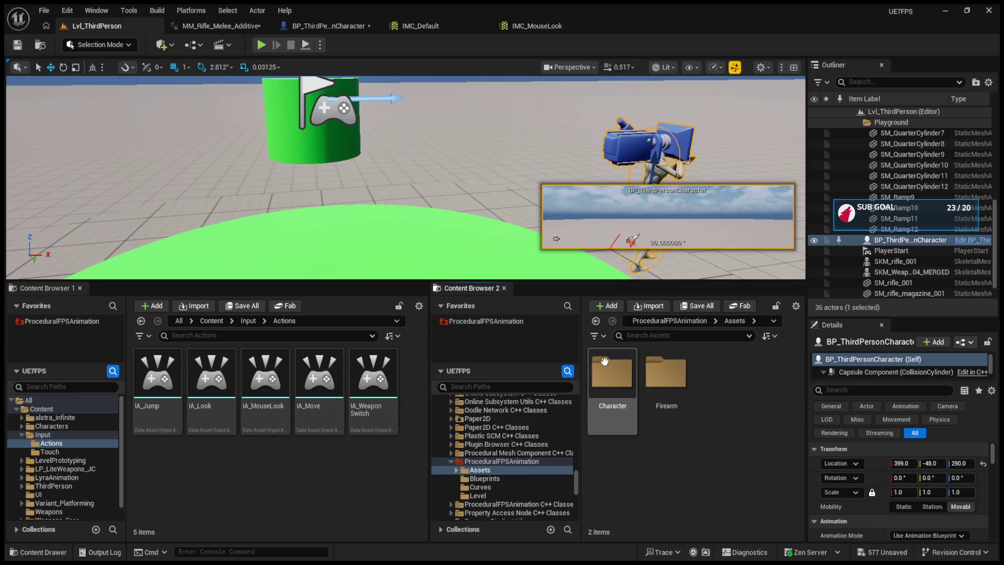
double_click(609, 395)
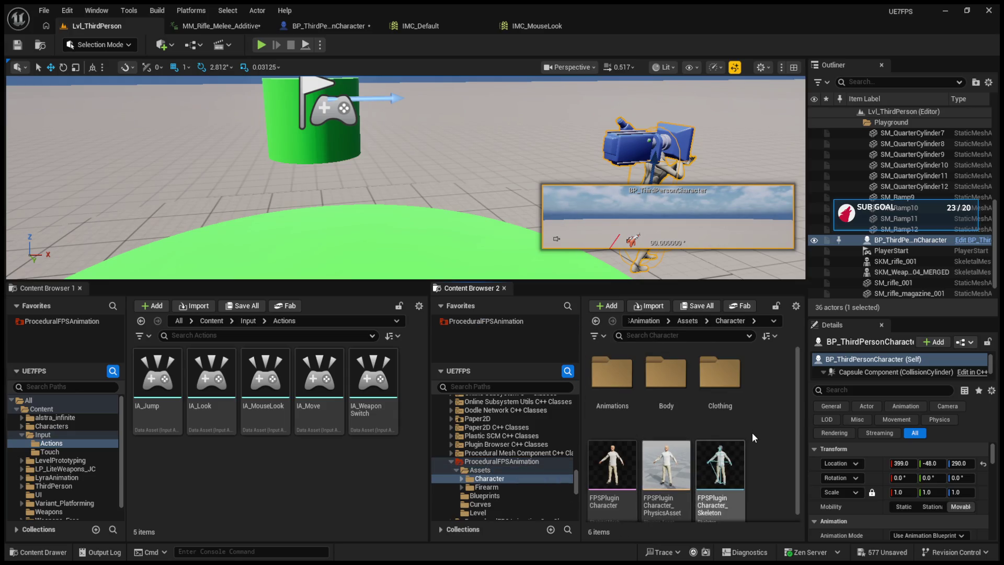
left_click(596, 321)
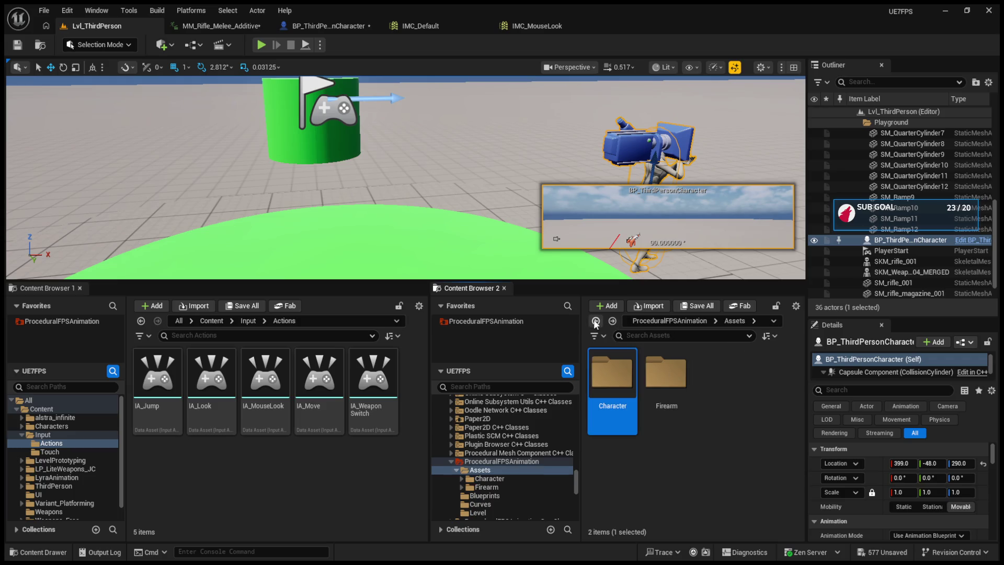
left_click(596, 321)
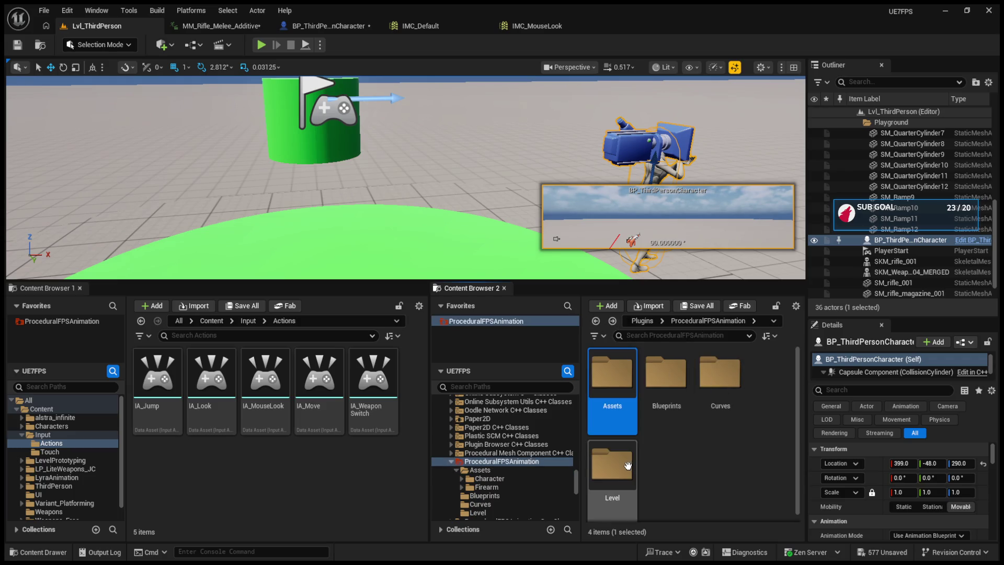
left_click(450, 461)
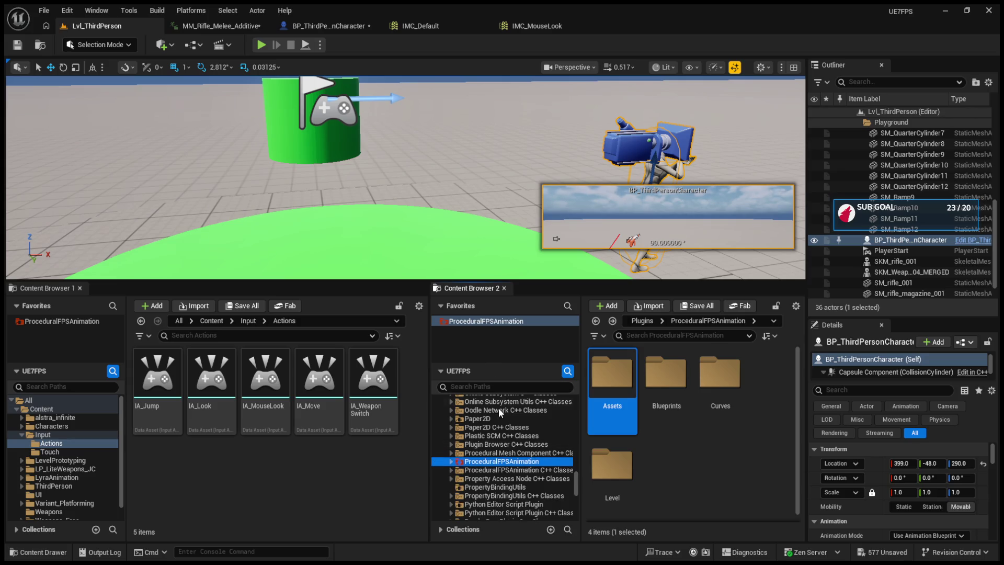
- Search the project Content for 'input' and open IMC_Default from the results
scroll(498, 411, "up", 15)
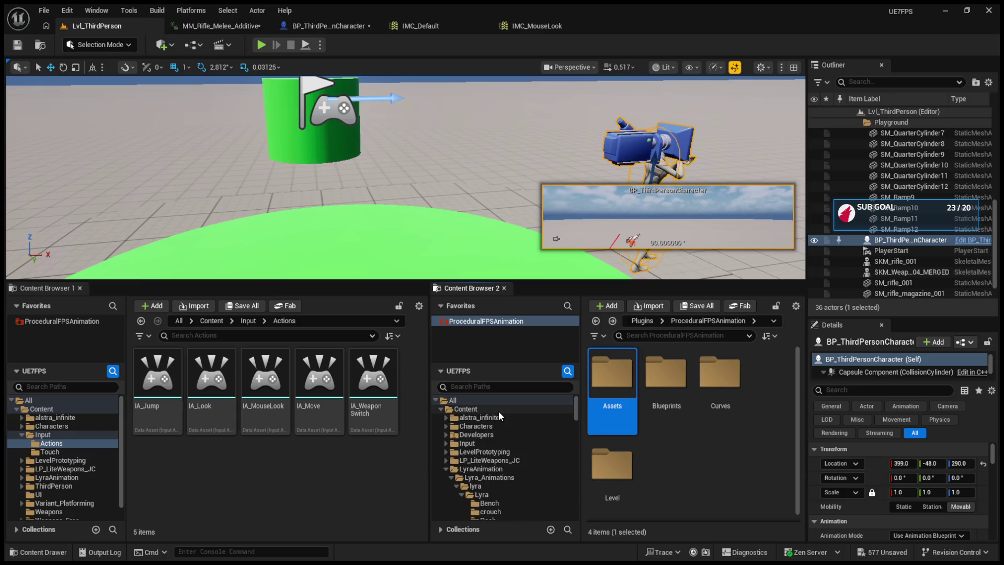
left_click(485, 407)
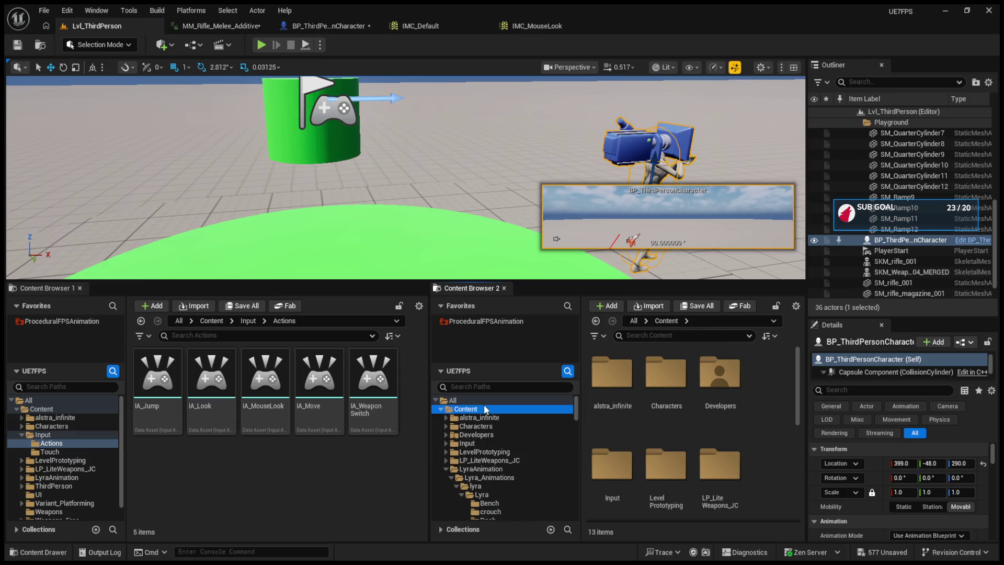
left_click(640, 338)
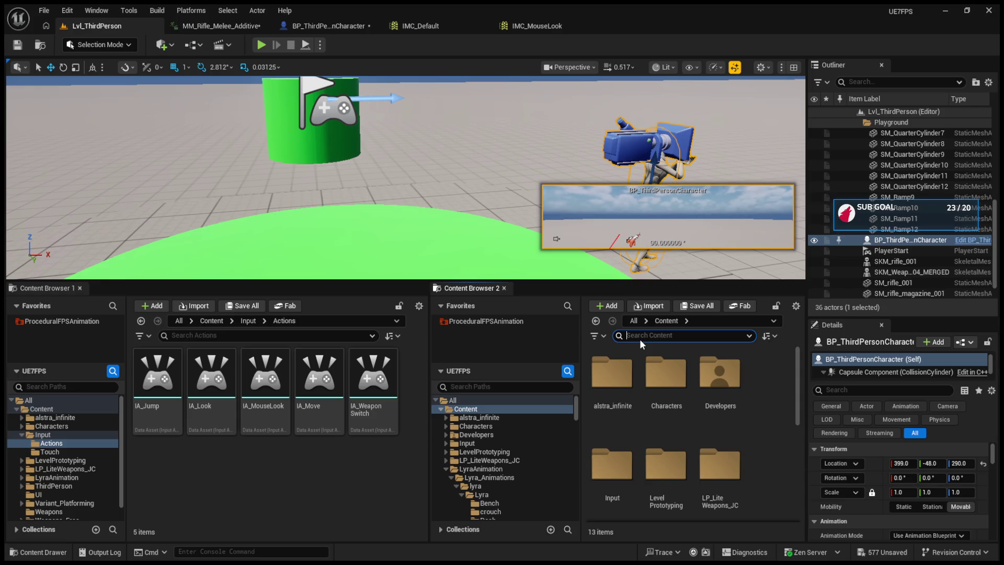
type("input")
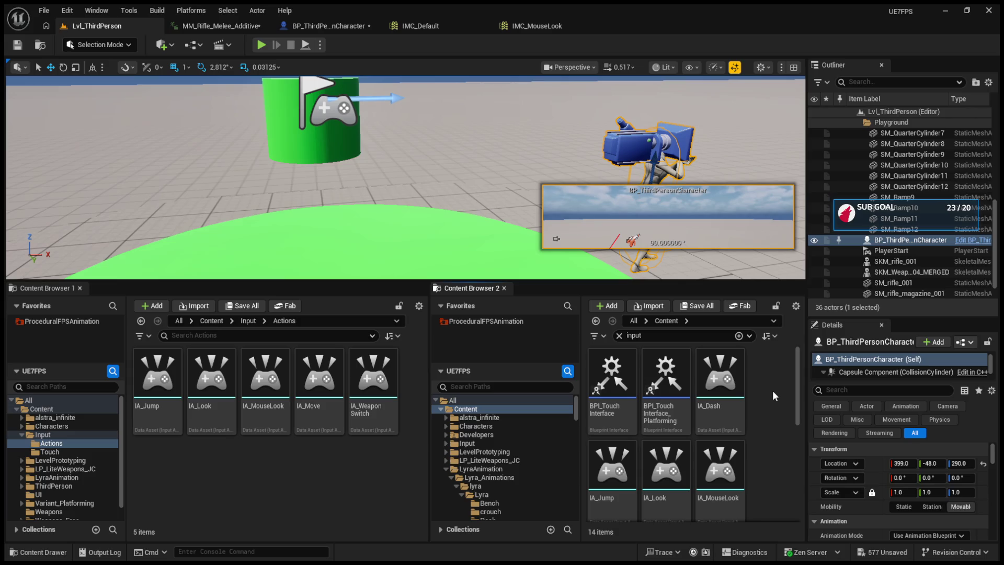
scroll(767, 398, "down", 3)
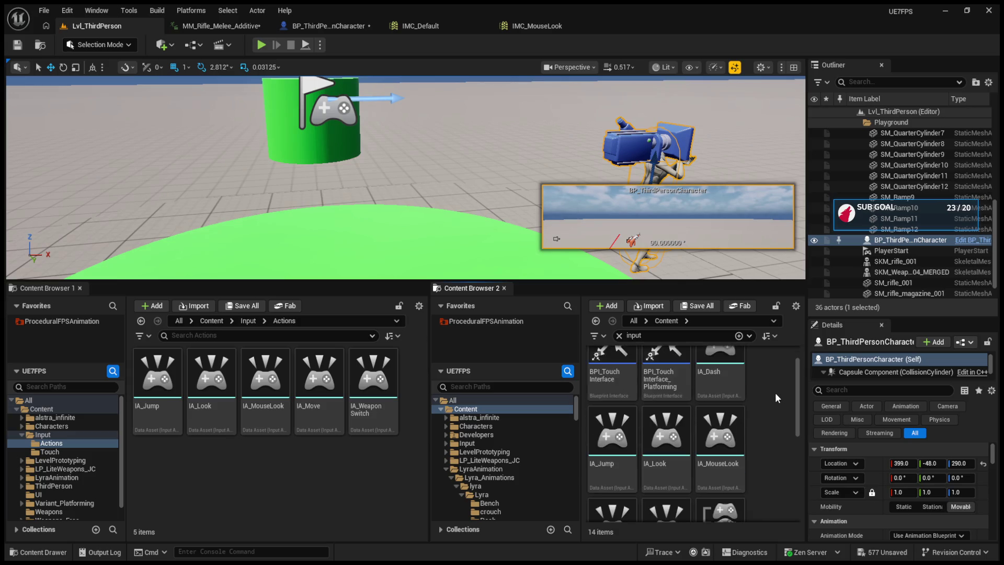
scroll(775, 398, "down", 2)
scroll(774, 398, "down", 2)
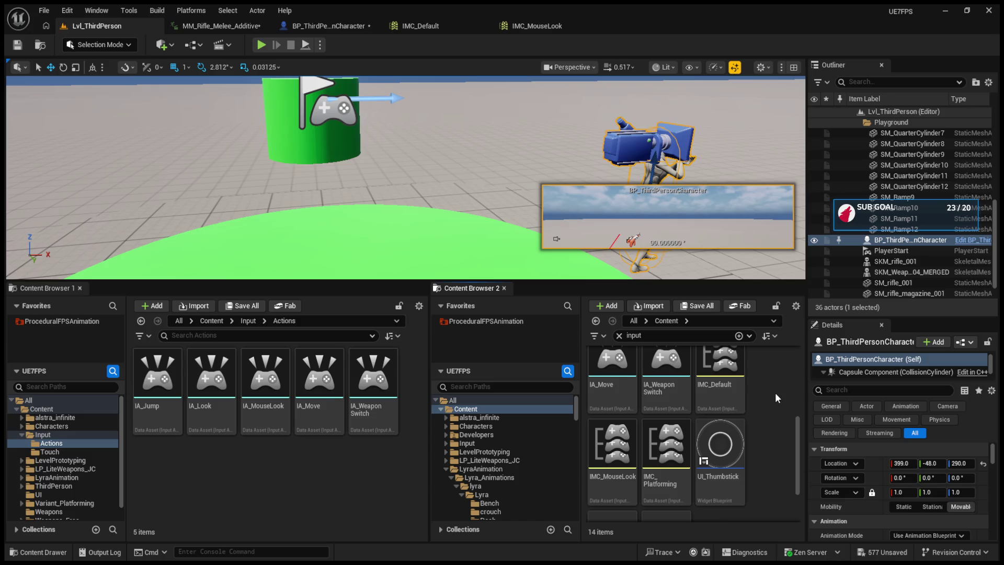
scroll(775, 398, "down", 2)
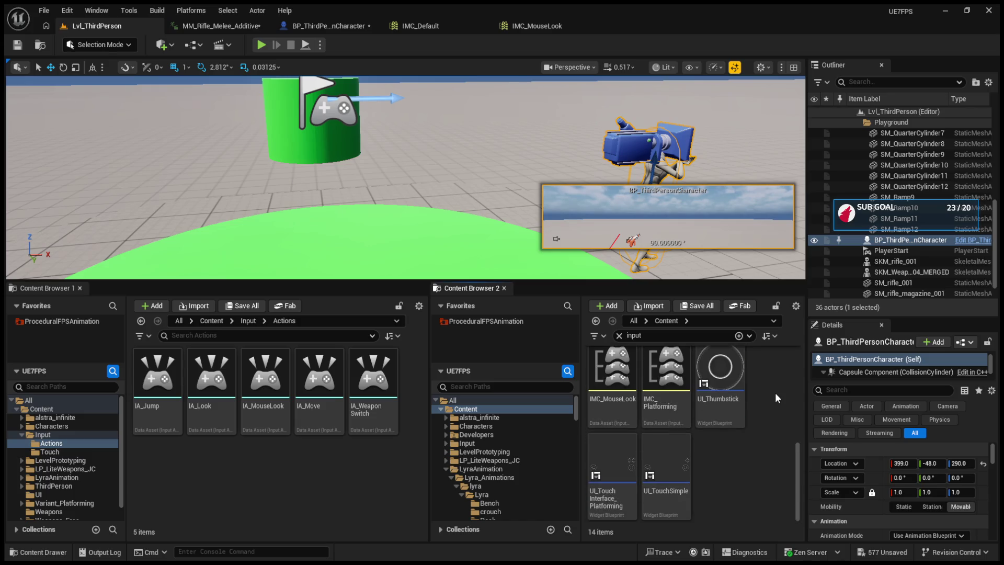
scroll(775, 392, "up", 2)
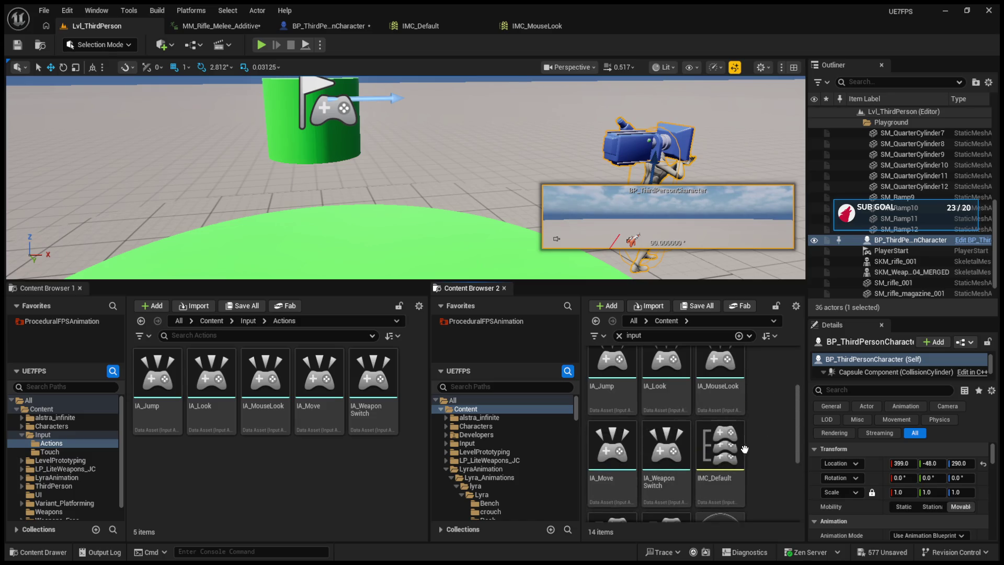
double_click(744, 450)
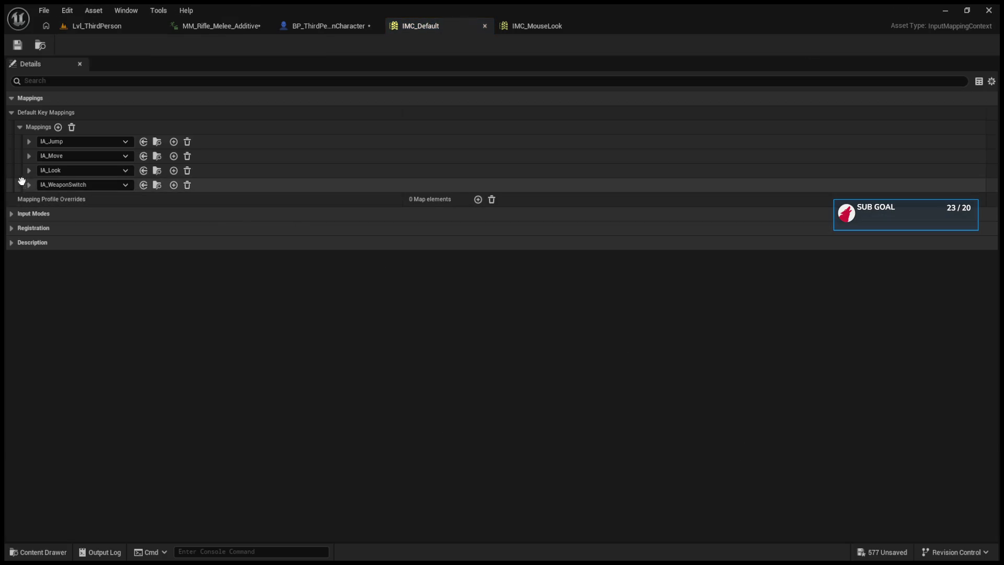
- Inspect the IMC_Default and IMC_MouseLook mapping lists, checking IA_MouseLook's bound key
left_click(12, 214)
left_click(12, 214)
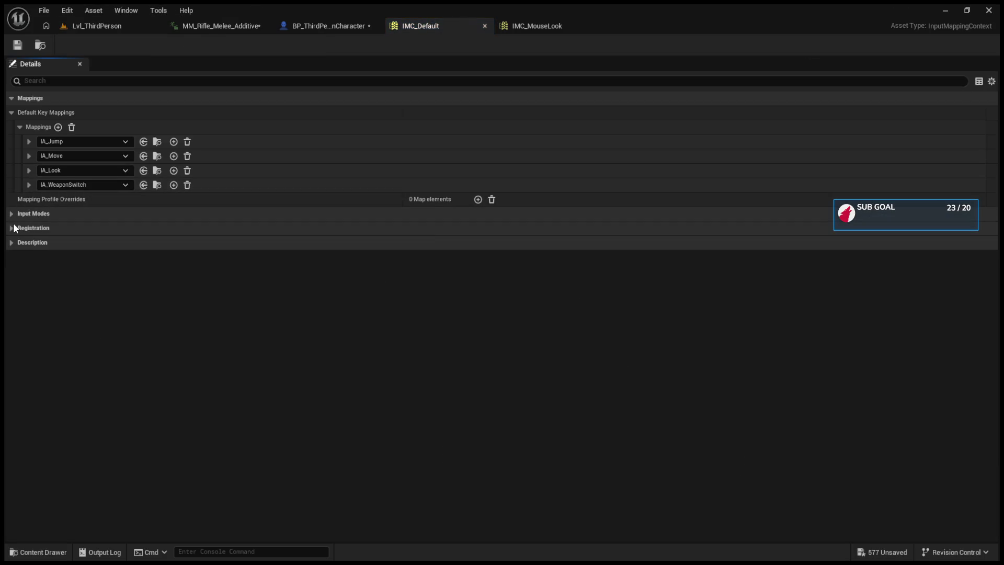
left_click(19, 128)
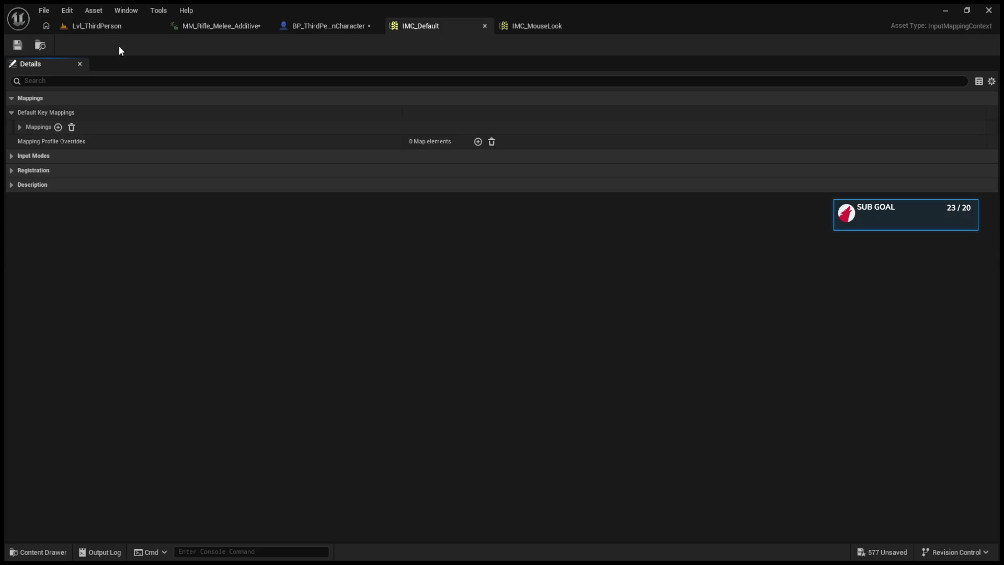
left_click(519, 31)
left_click(29, 141)
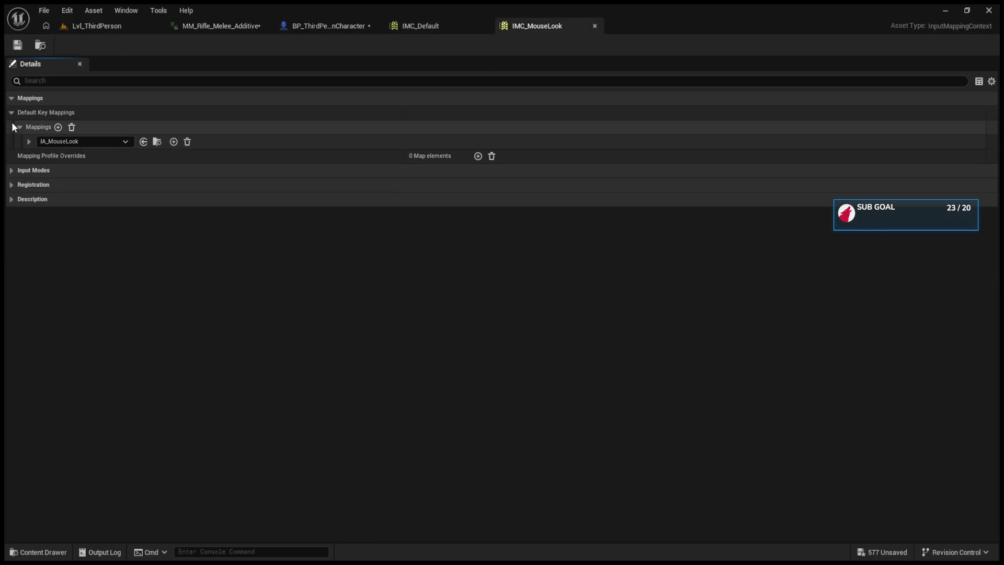
left_click(19, 128)
left_click(11, 113)
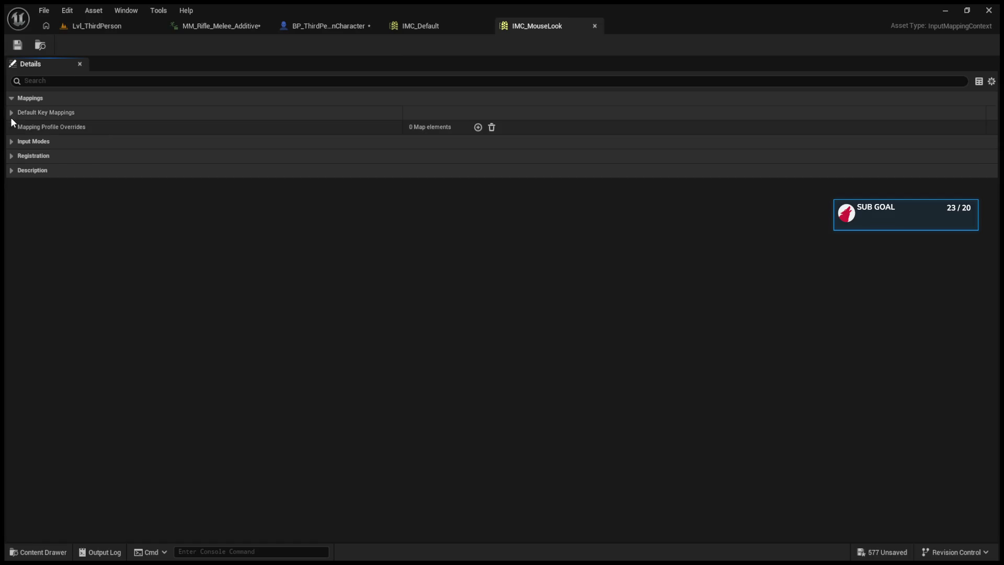
left_click(11, 113)
left_click(20, 127)
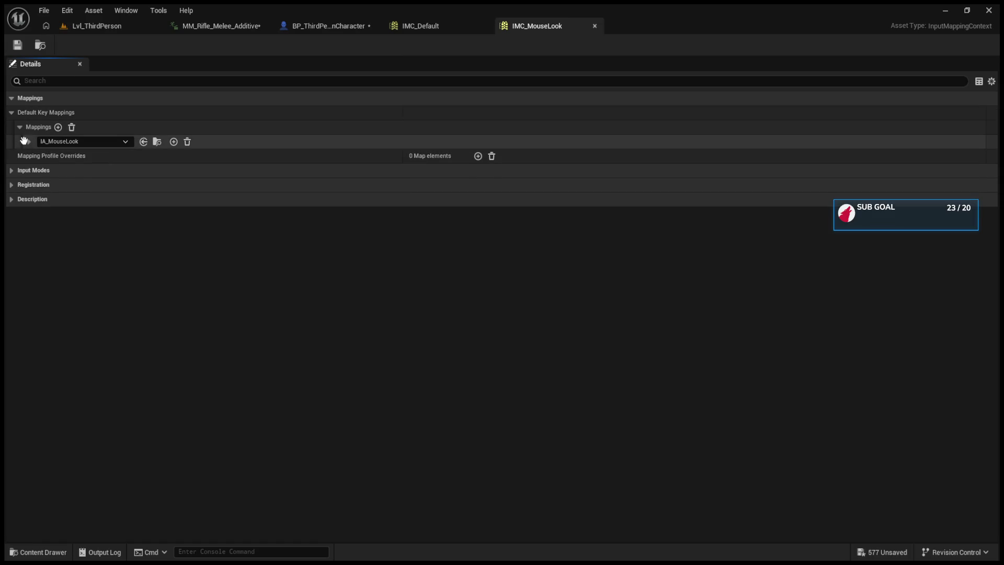
left_click(28, 141)
left_click(28, 142)
- Return to the level editor and browse the content browser
left_click(96, 26)
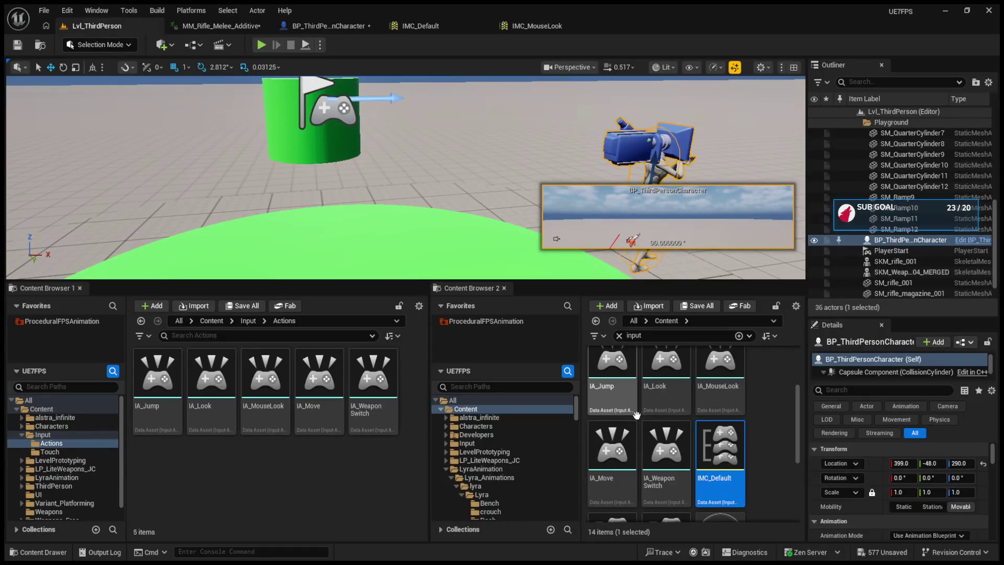
scroll(782, 478, "down", 3)
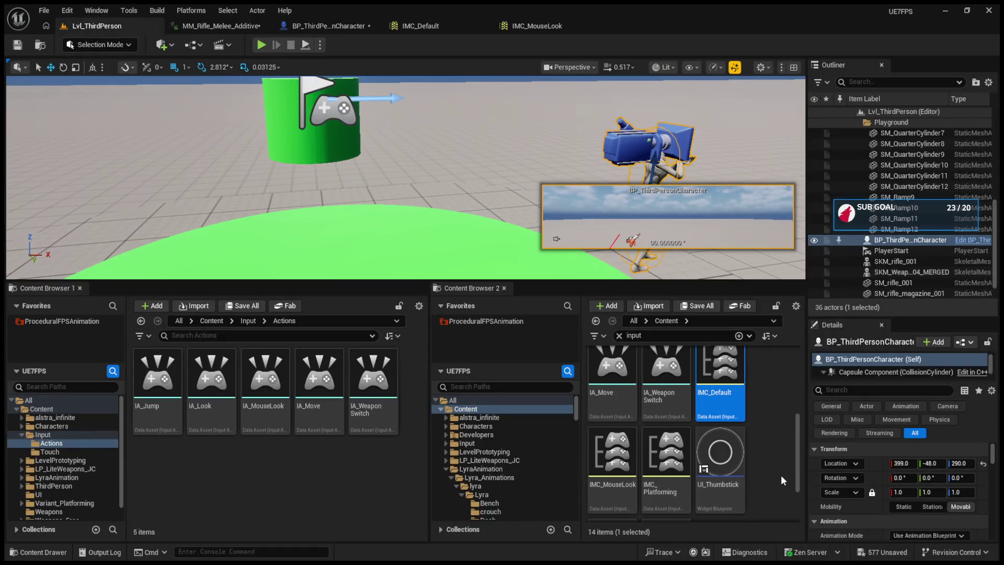
scroll(780, 474, "up", 5)
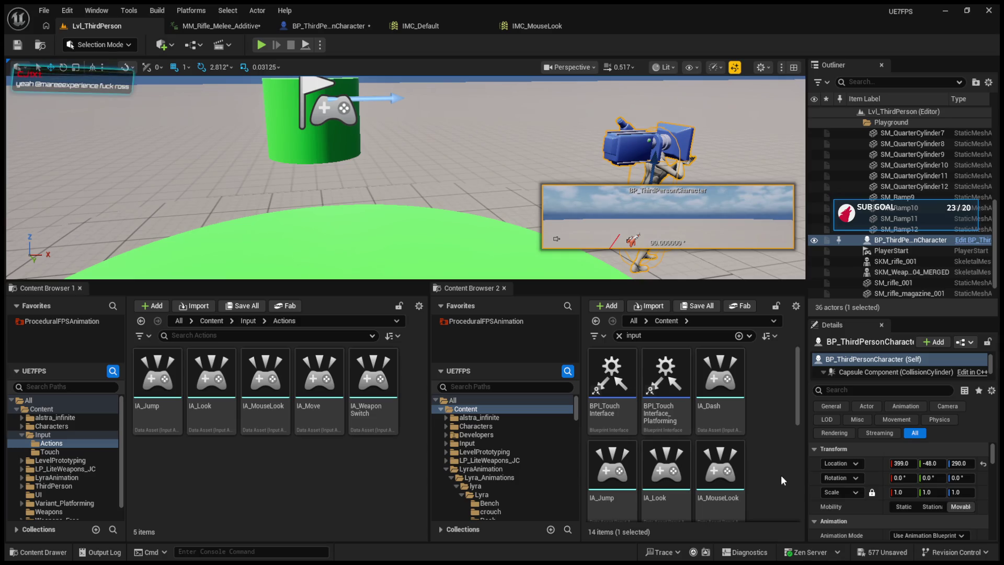
key("ctrl+f")
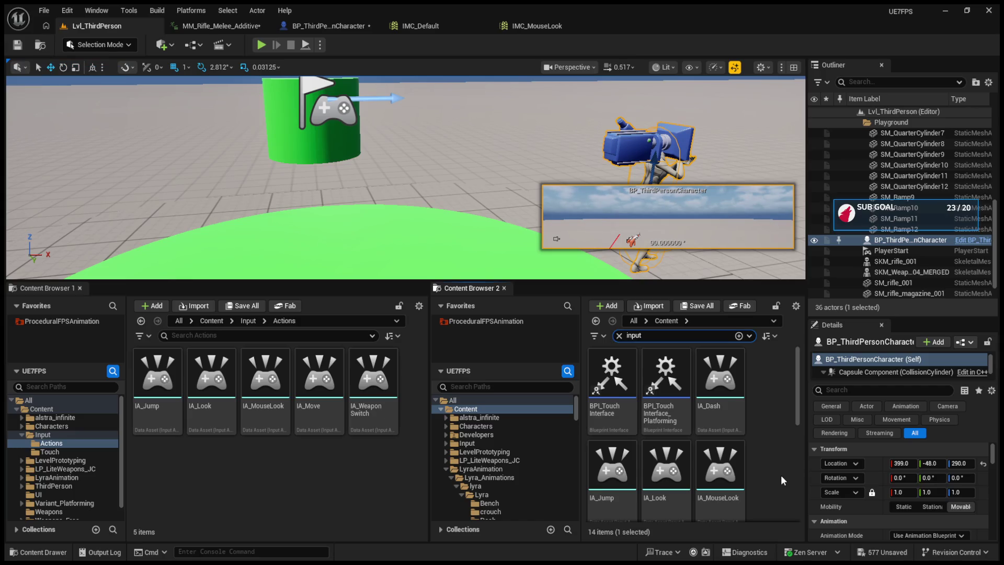
scroll(779, 474, "down", 2)
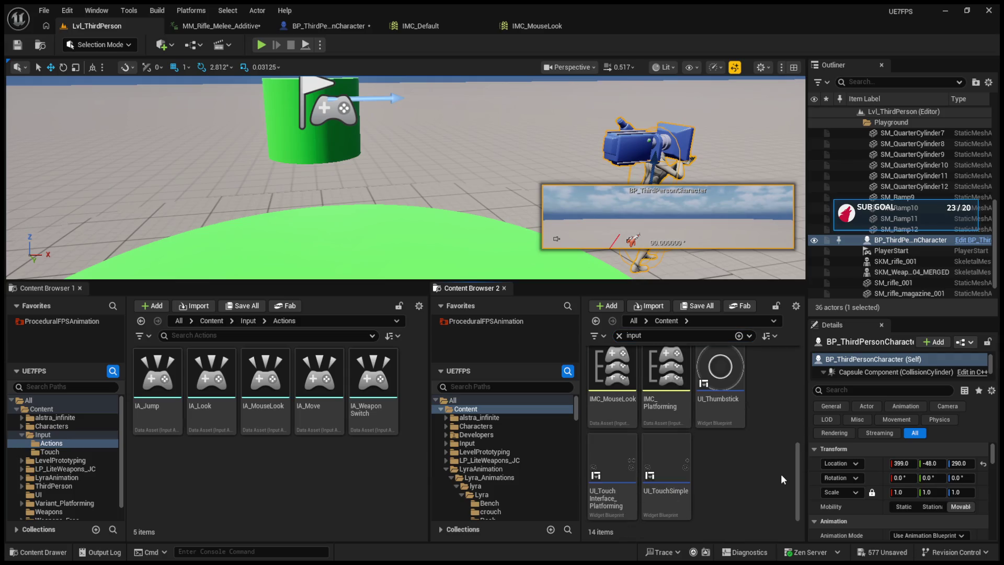
- Close the IMC_MouseLook editor, expand IMC_Default's key mappings, and return to the level editor
left_click(313, 26)
left_click(410, 27)
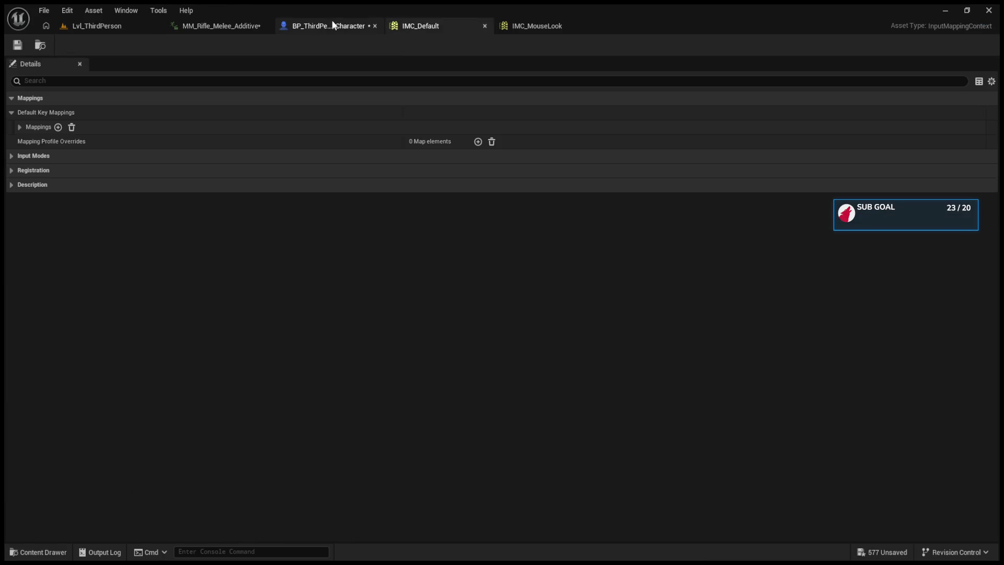
left_click(524, 21)
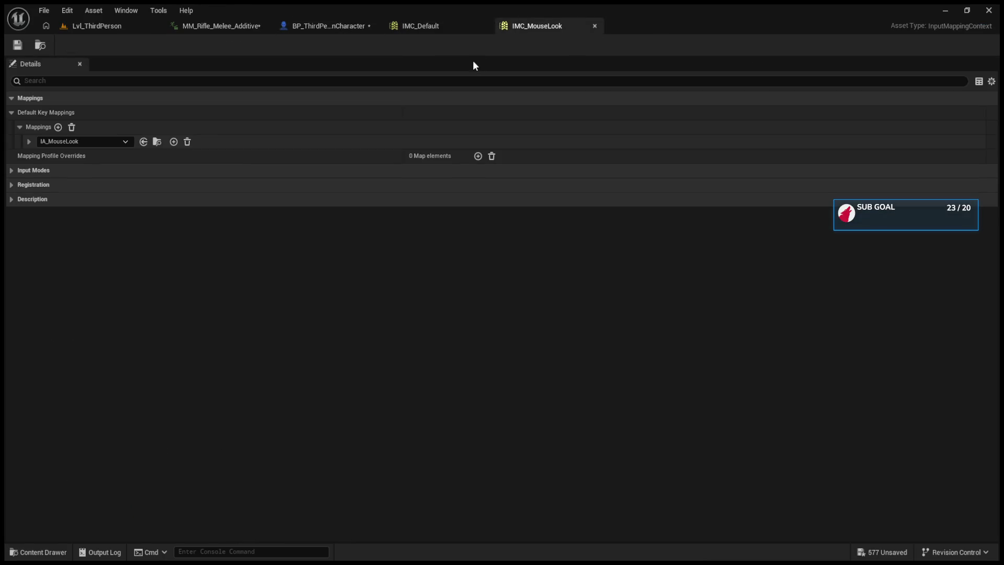
left_click(595, 26)
left_click(20, 127)
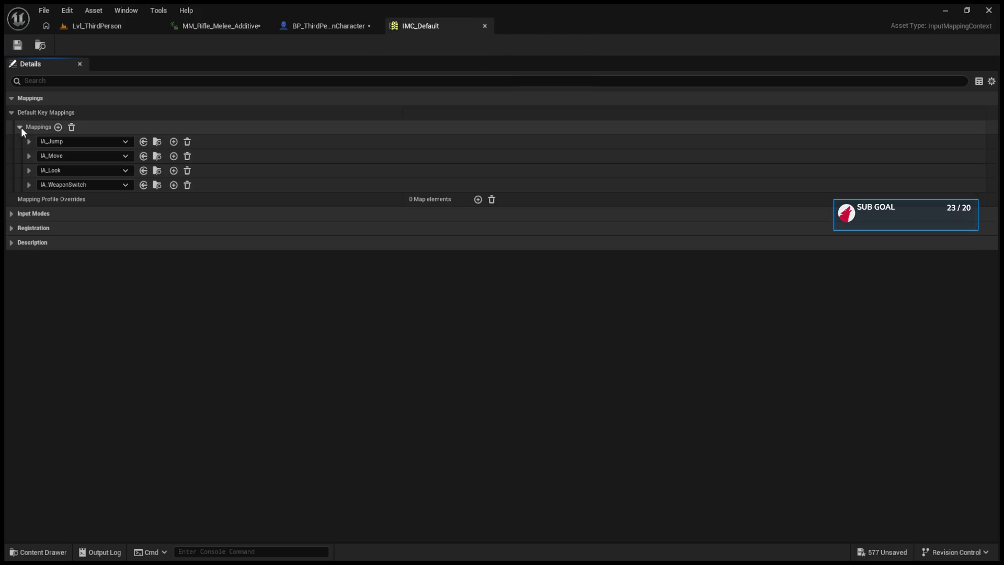
left_click(97, 26)
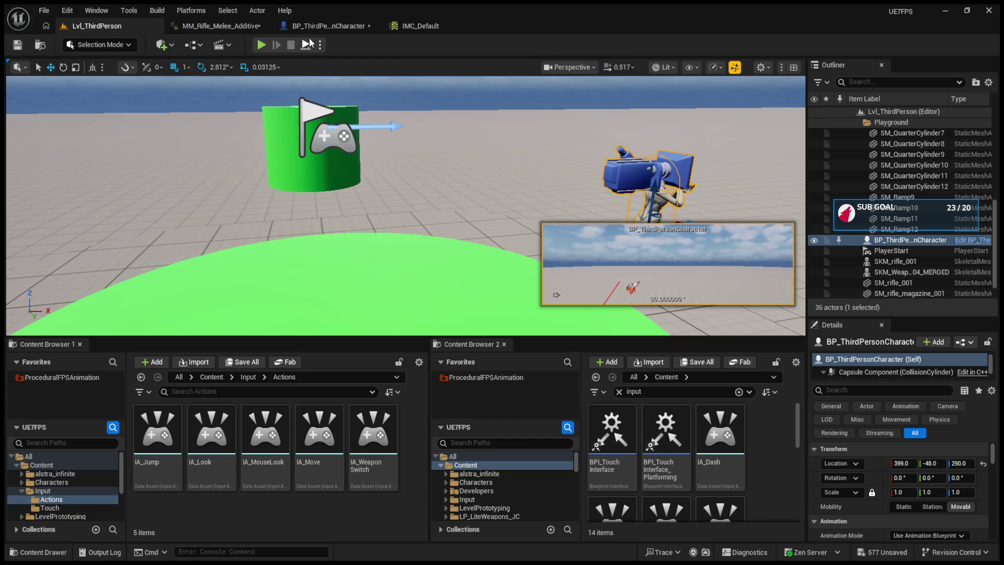
- Show the five Input/Actions assets in Content Browser 2 and drag the splitter up to enlarge both browsers
left_click(324, 25)
scroll(578, 331, "down", 10)
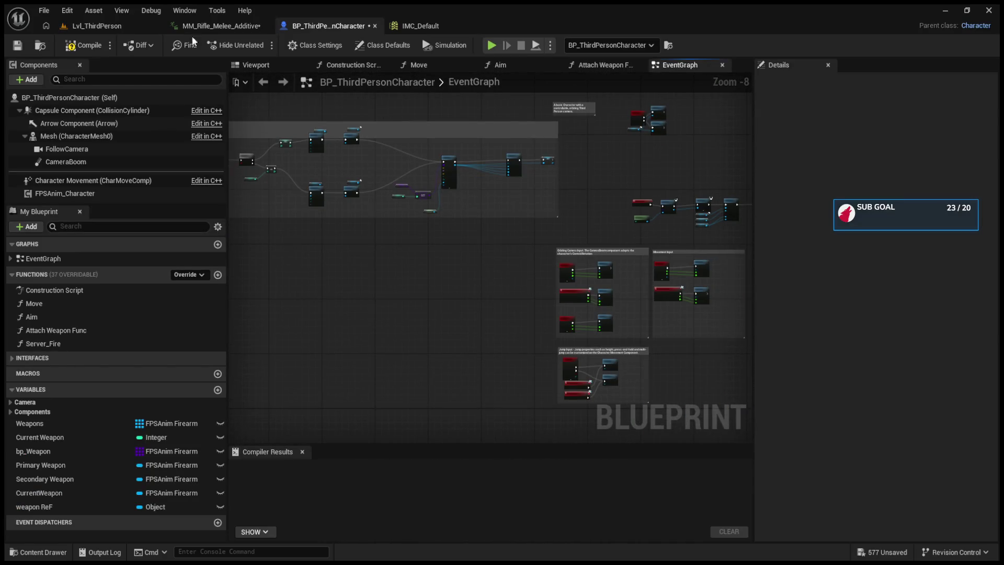
left_click(94, 26)
left_click(724, 444)
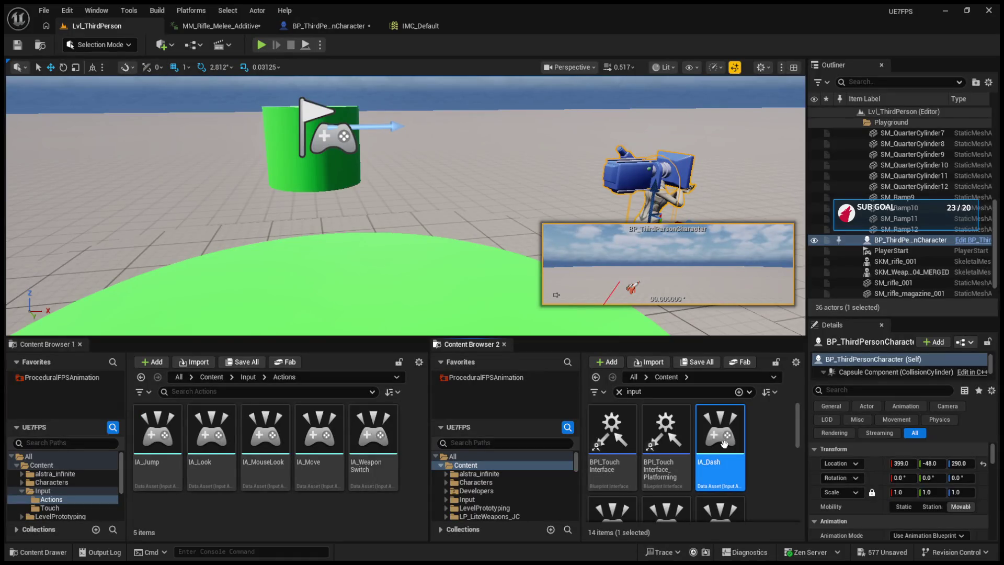
scroll(761, 493, "down", 3)
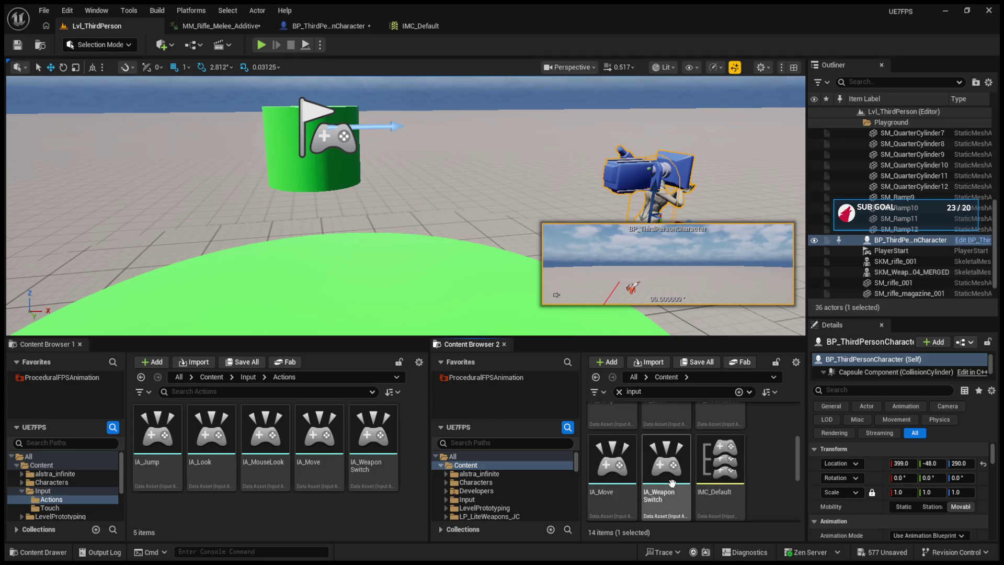
scroll(671, 483, "down", 2)
left_click(666, 454)
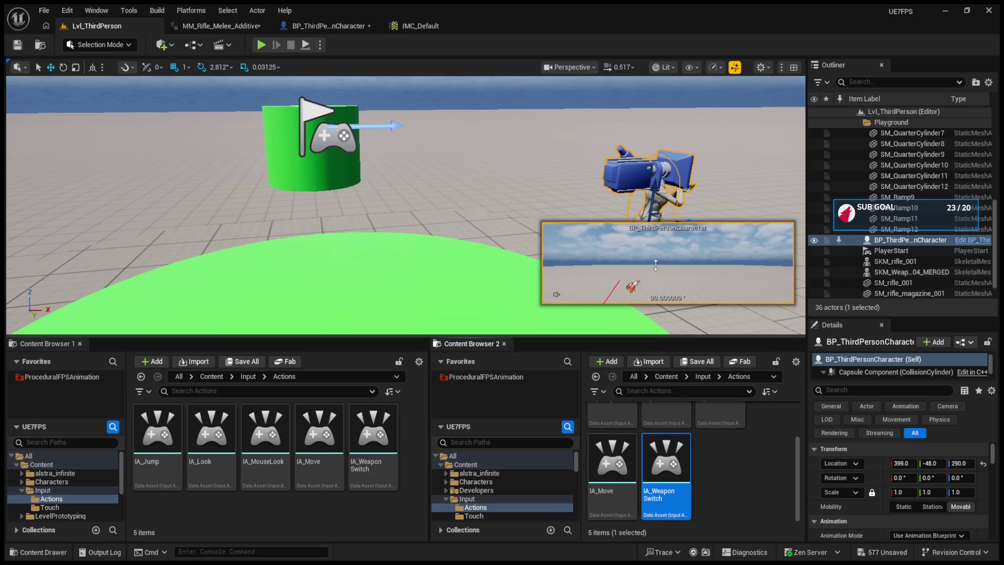
left_click_drag(673, 336, 653, 222)
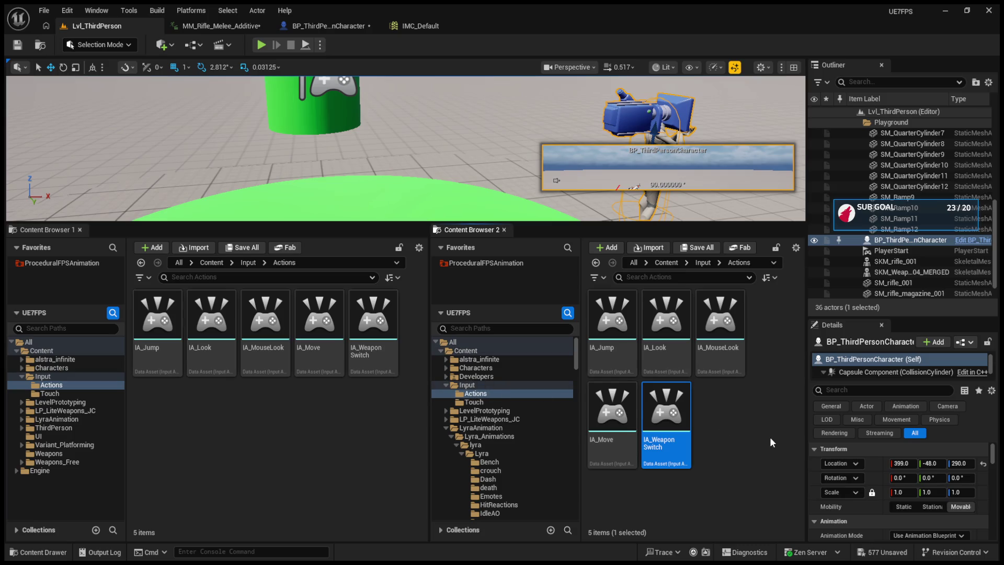
left_click(719, 437)
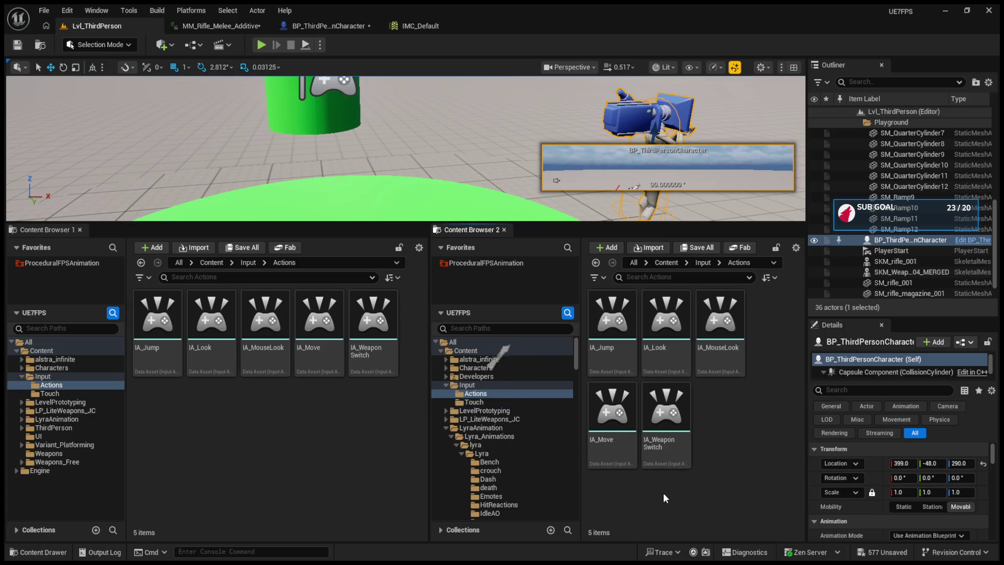
- Create a new input action in Input/Actions and name it IA_Shoot
double_click(667, 452)
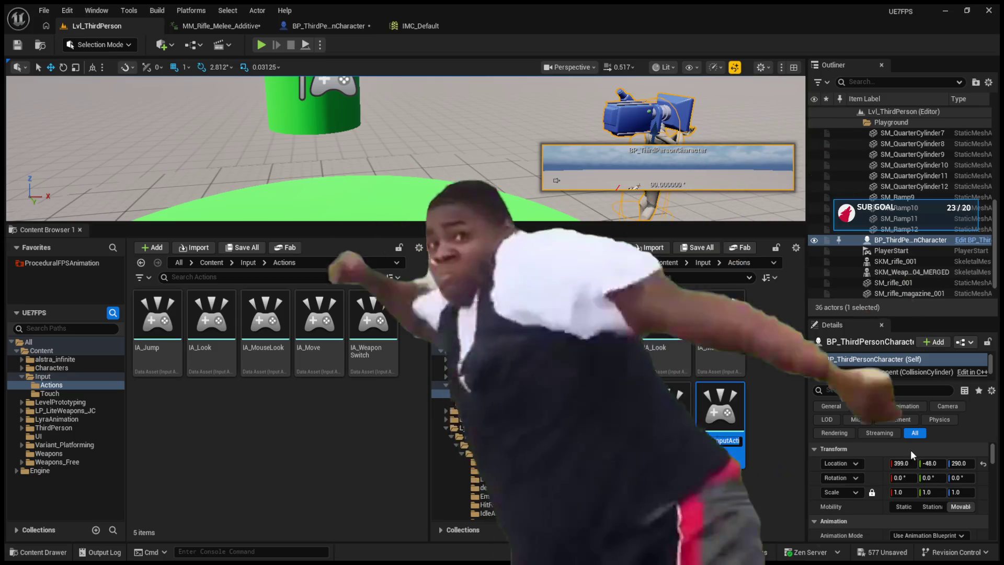
type("ia_")
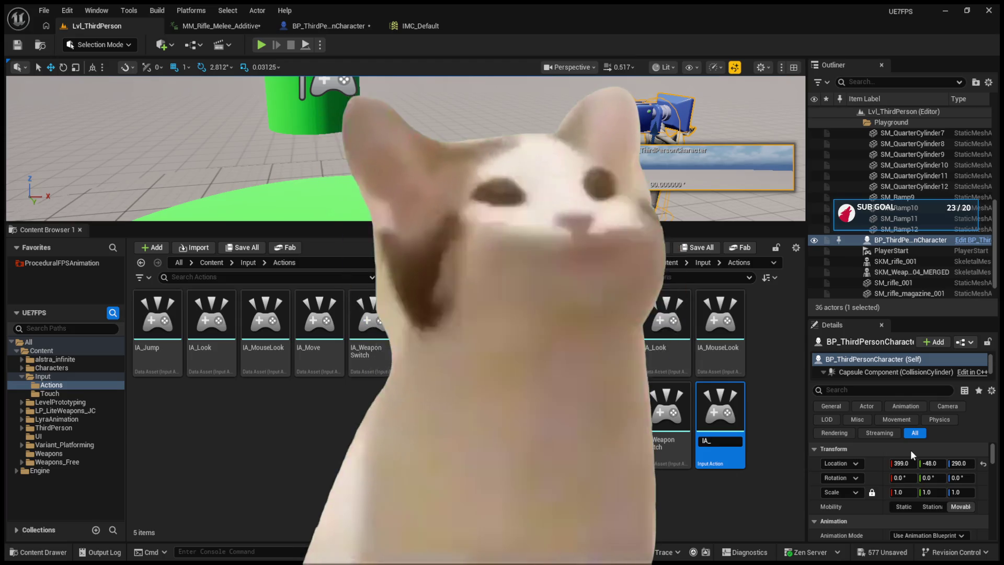
type("Shoot")
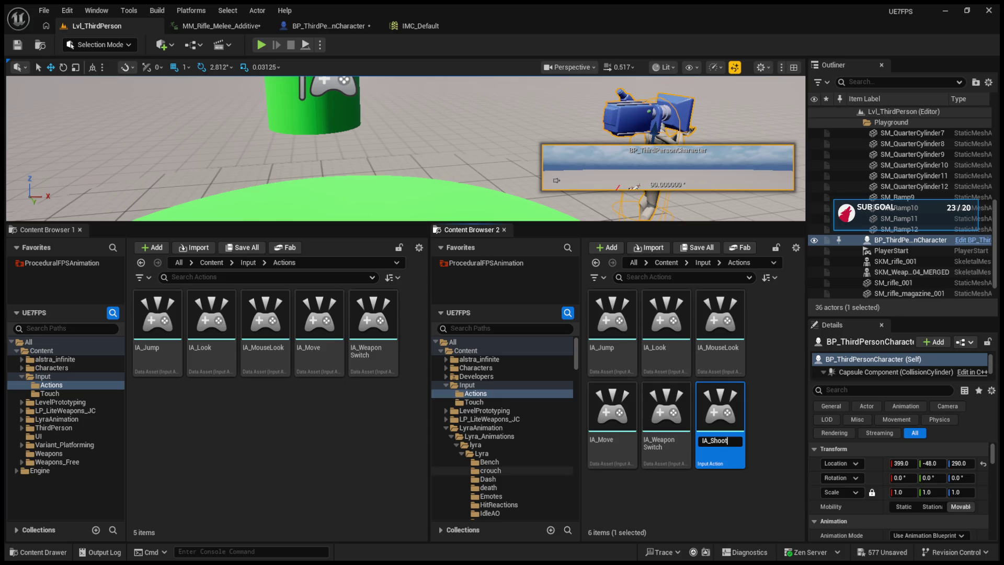
key("Return")
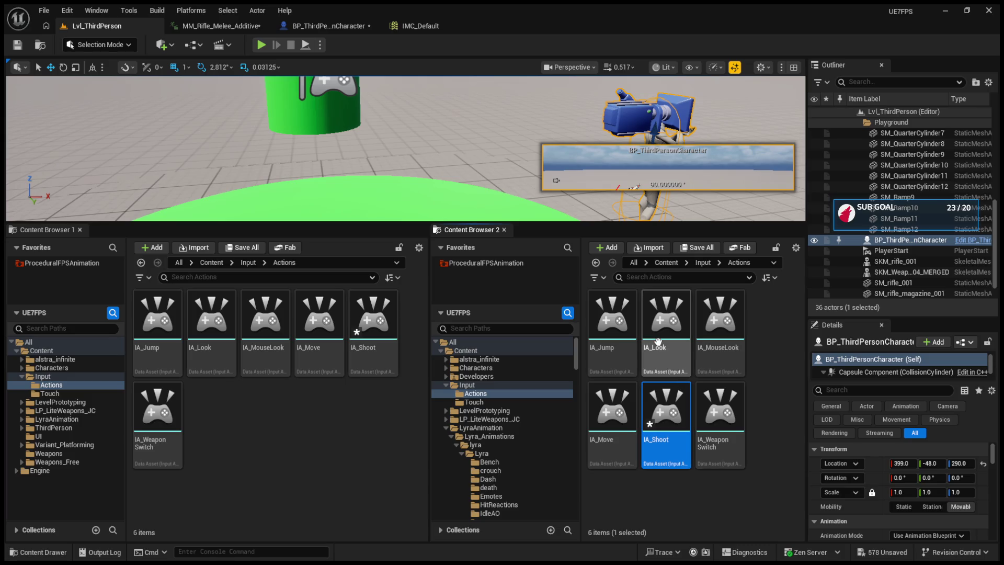
left_click(630, 339)
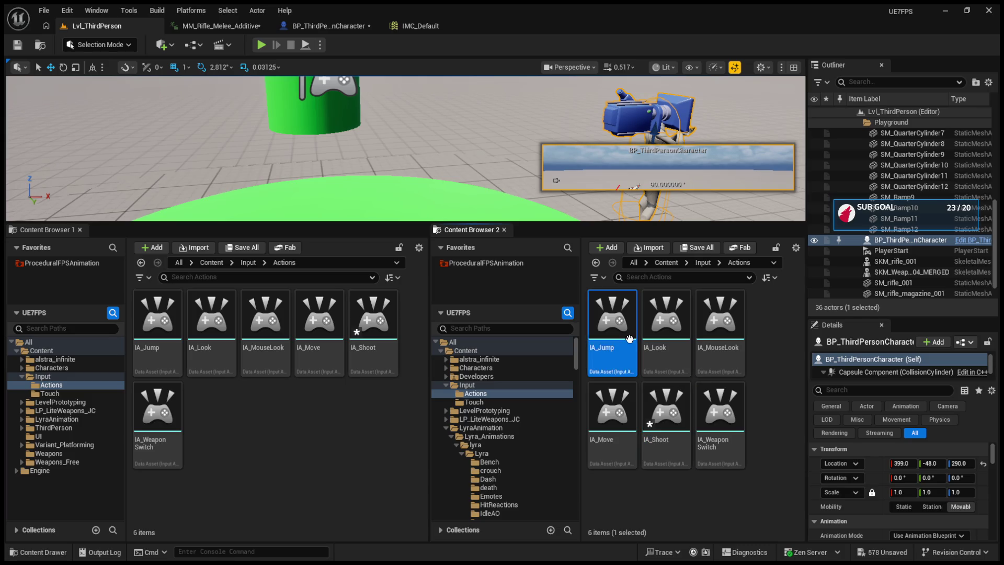
- Inspect IA_Jump's Pressed and Released triggers for reference
double_click(629, 338)
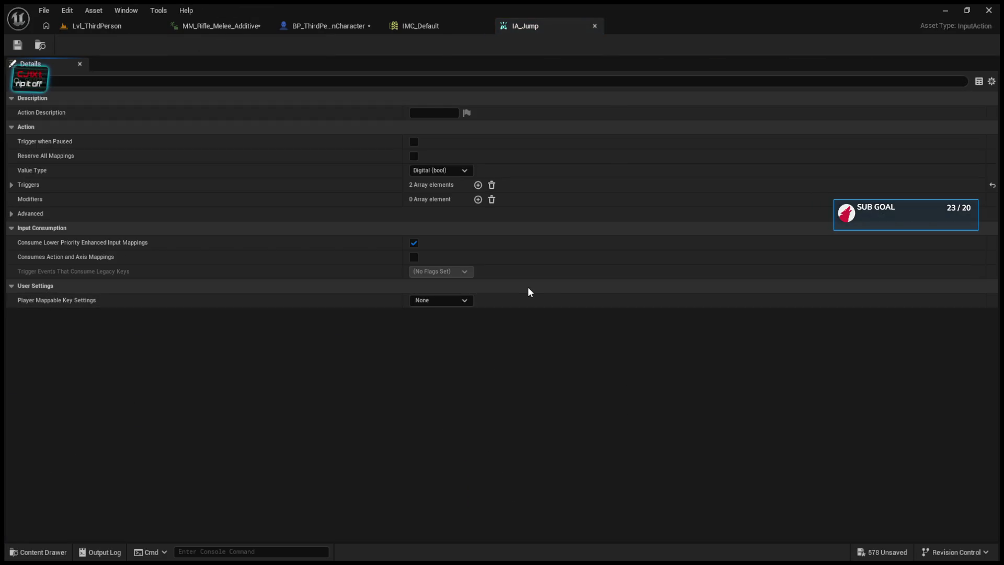
left_click(12, 185)
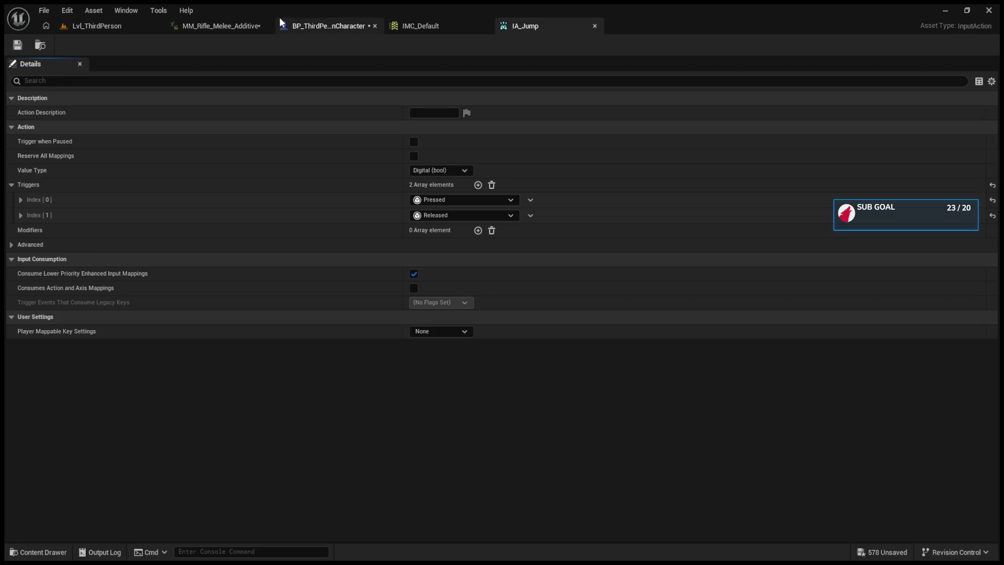
left_click(302, 24)
left_click(123, 23)
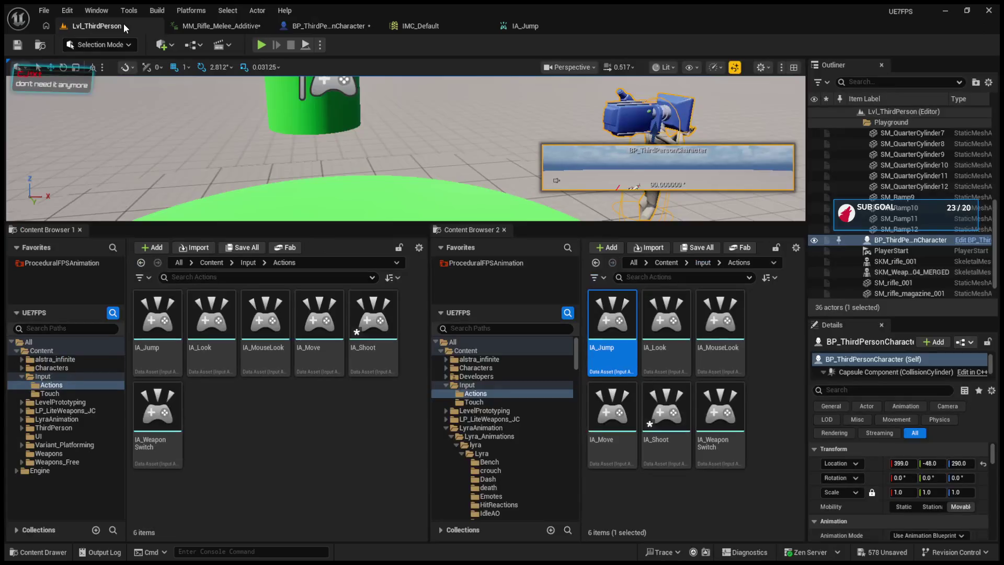
- Give IA_Shoot a Pressed trigger with a 0.01 actuation threshold and save it
double_click(673, 464)
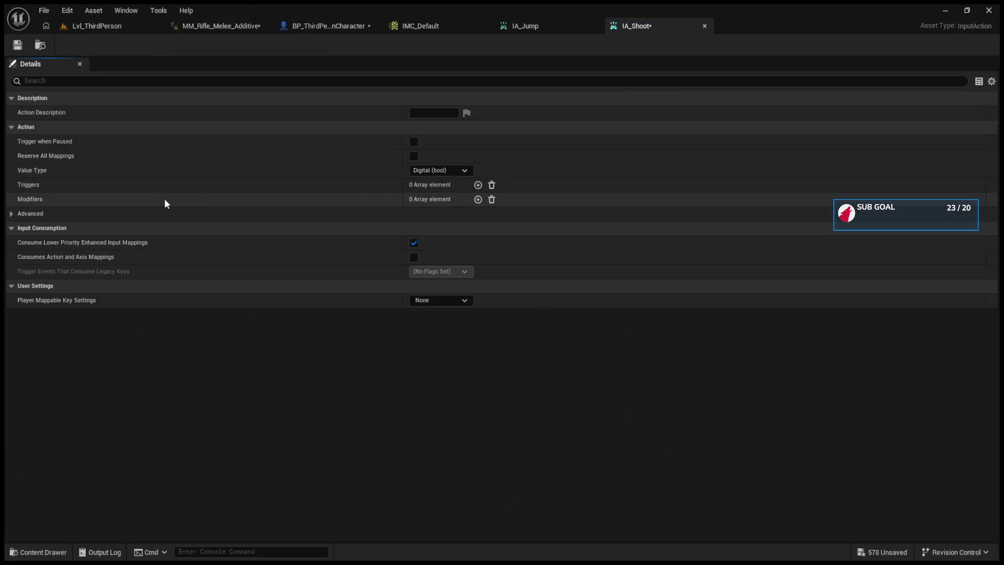
left_click(478, 185)
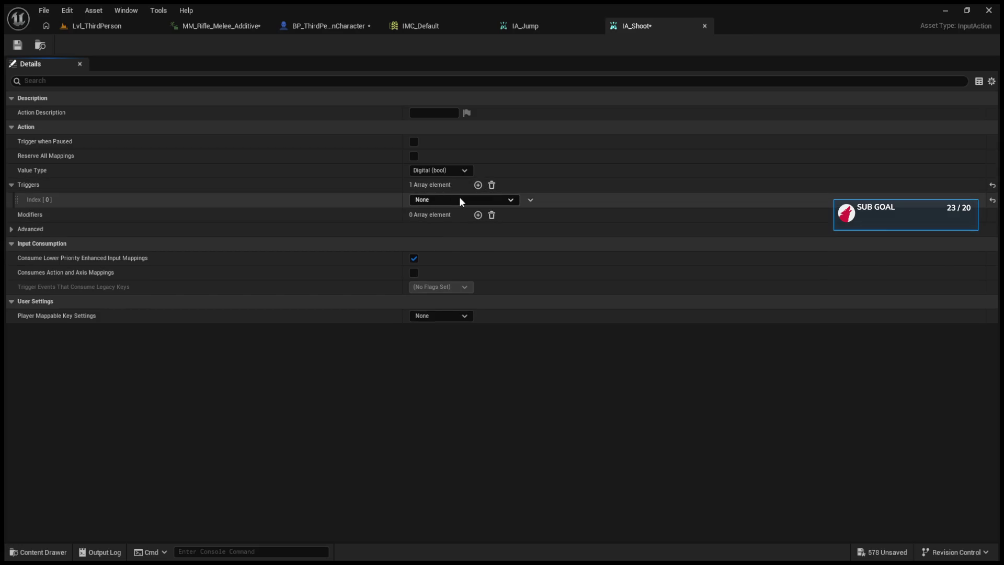
left_click(459, 292)
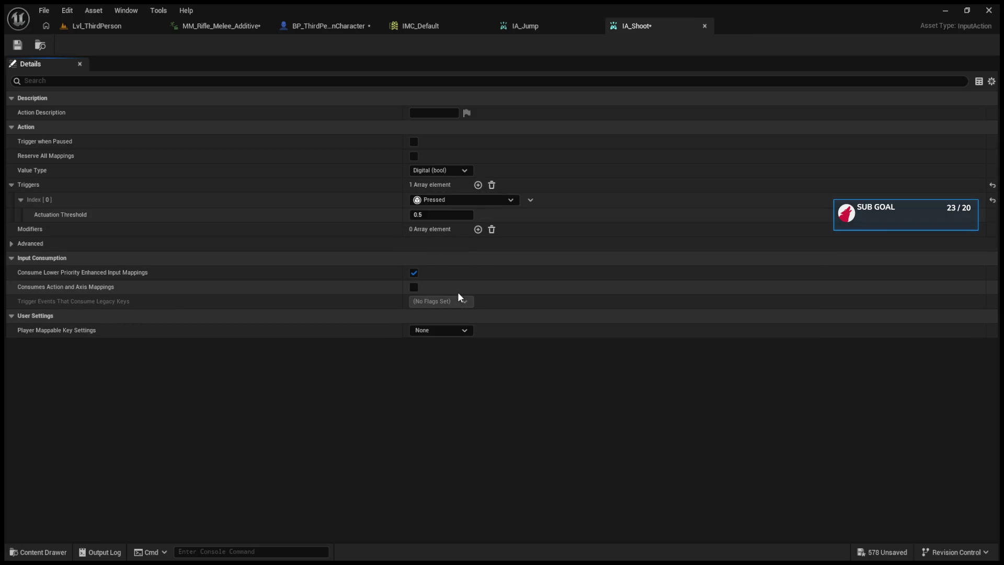
left_click(17, 47)
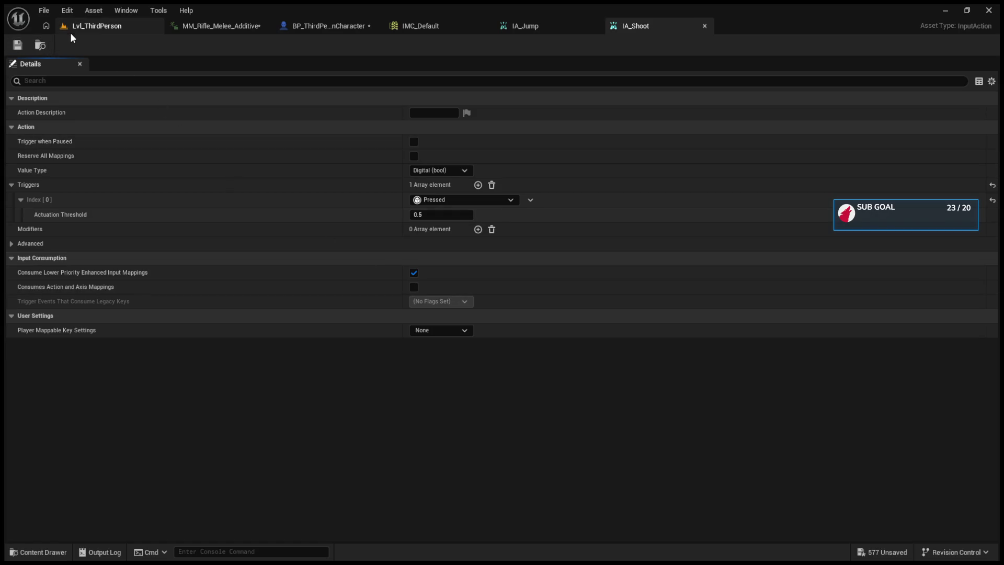
left_click(430, 215)
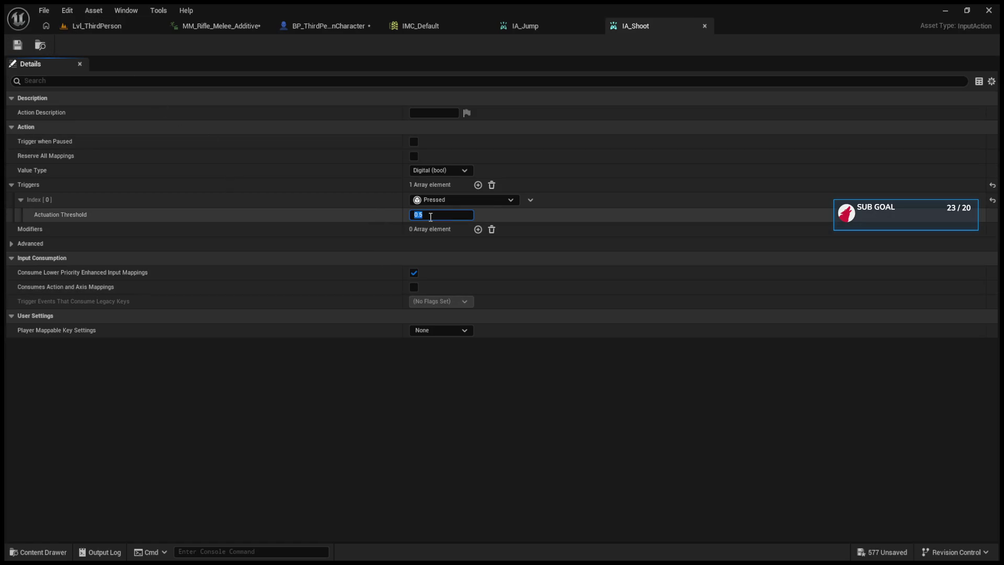
type(".")
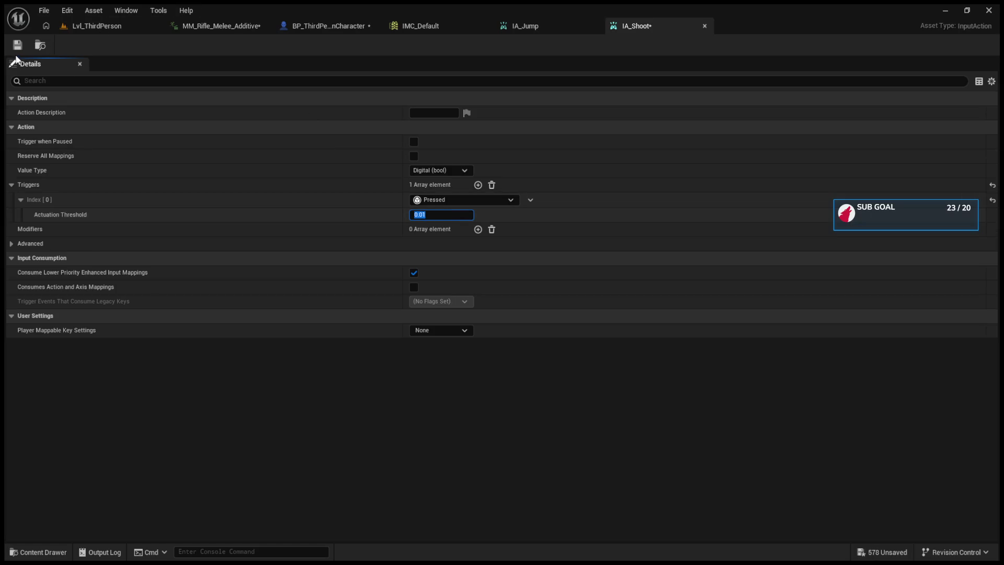
left_click(15, 51)
left_click(413, 26)
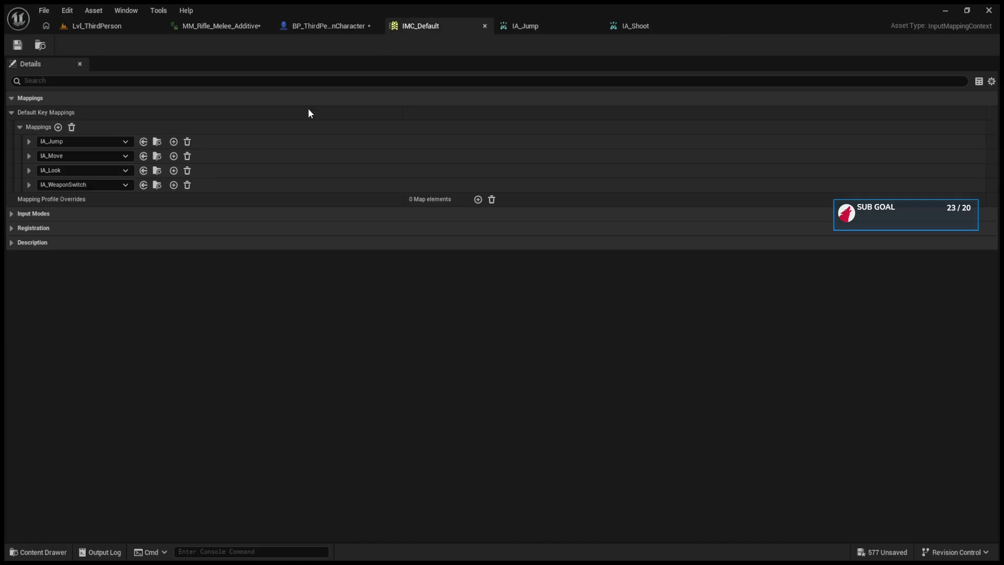
- Add a fifth IMC_Default mapping binding IA_Shoot to Left Mouse Button, and save
left_click(58, 127)
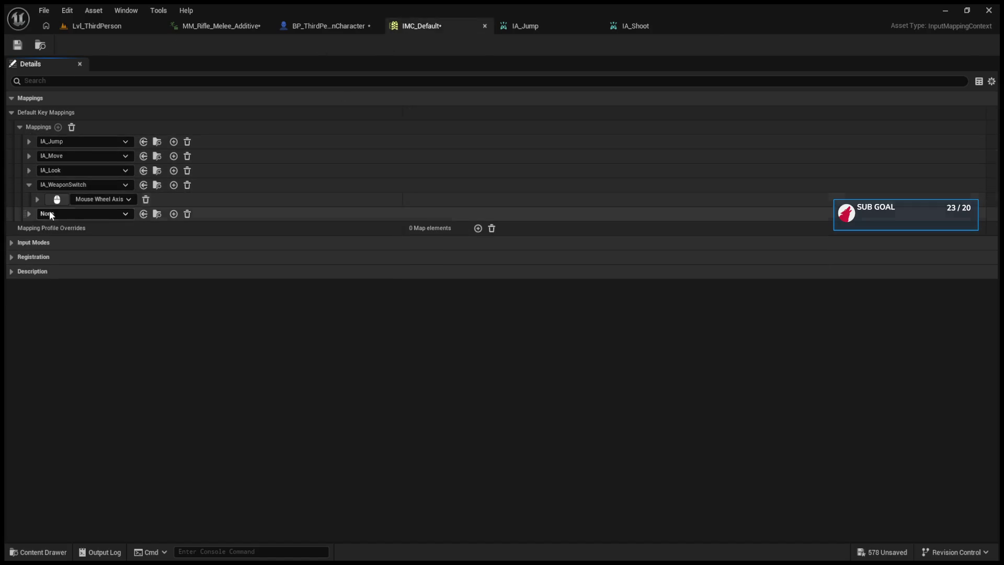
left_click(29, 186)
left_click(29, 199)
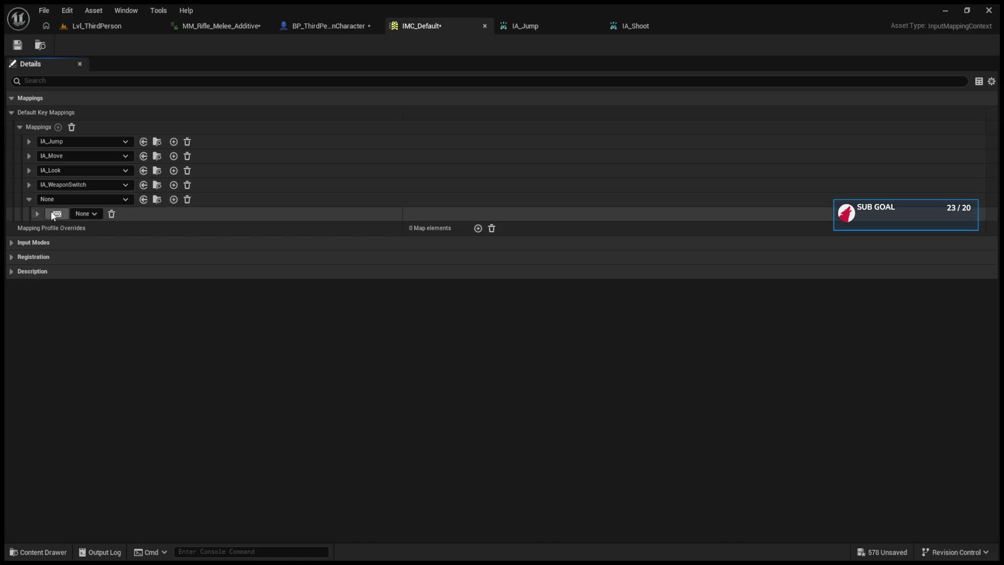
left_click(156, 265)
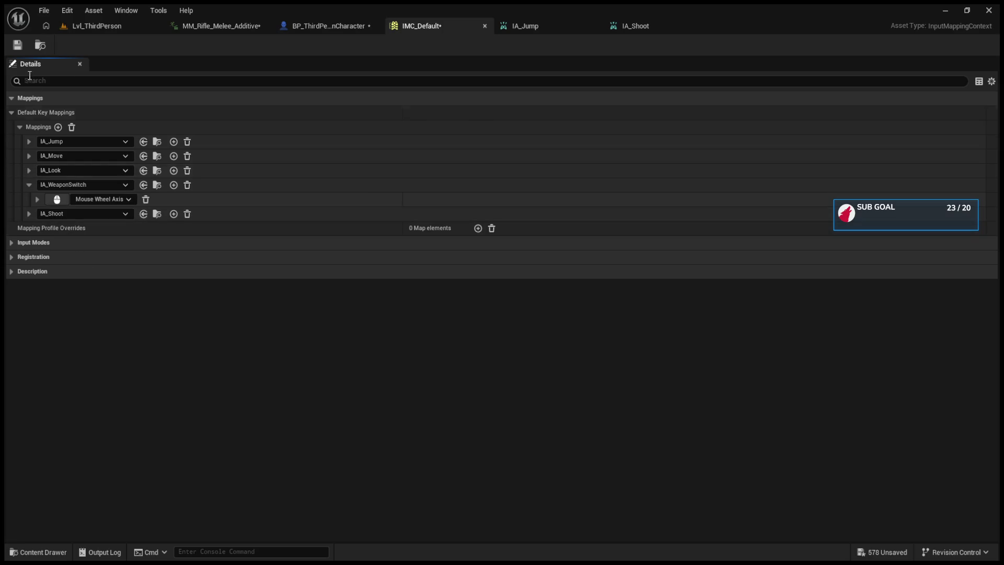
left_click(18, 46)
left_click(97, 25)
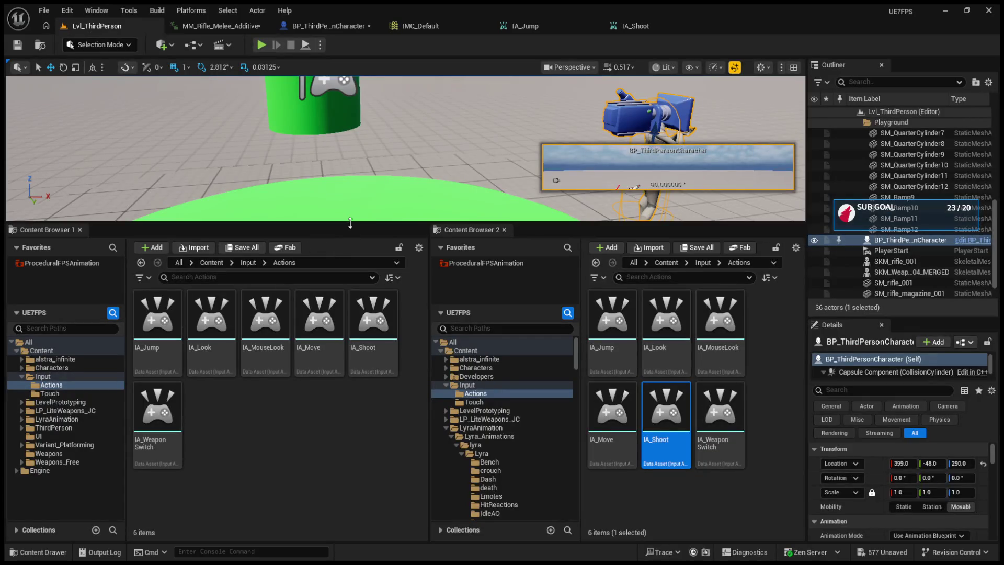
left_click(327, 26)
scroll(358, 284, "down", 5)
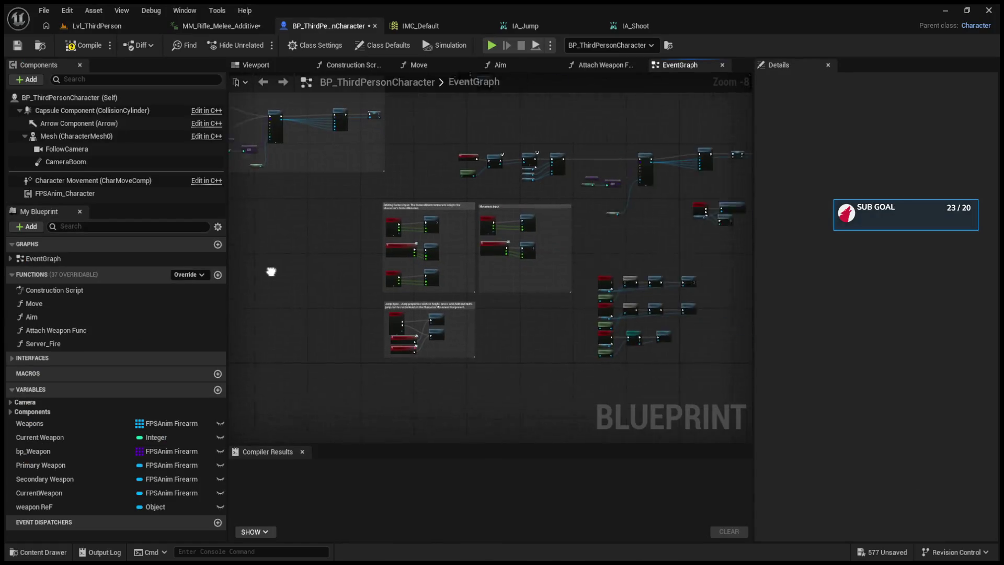
scroll(481, 270, "up", 5)
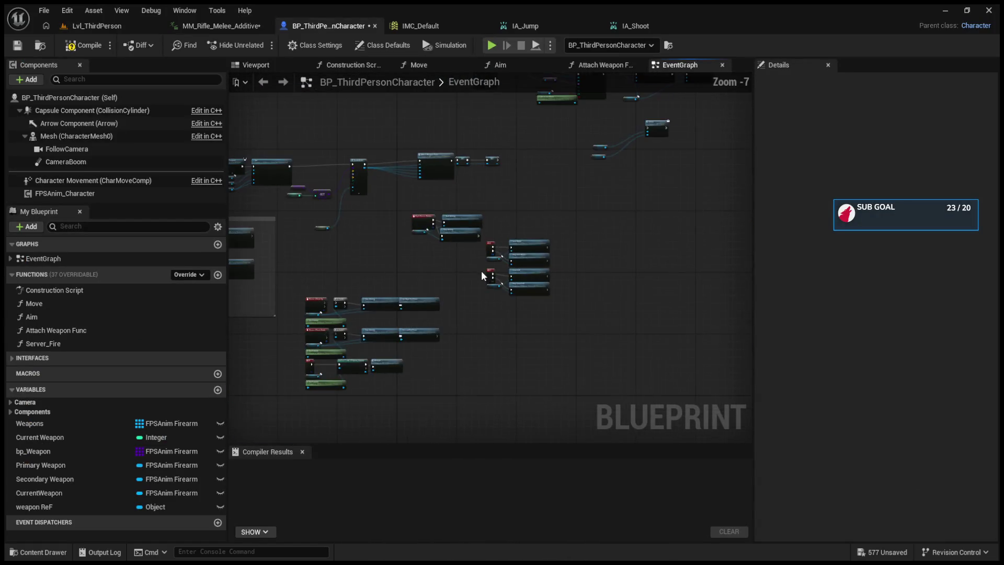
scroll(654, 313, "up", 3)
scroll(605, 343, "down", 3)
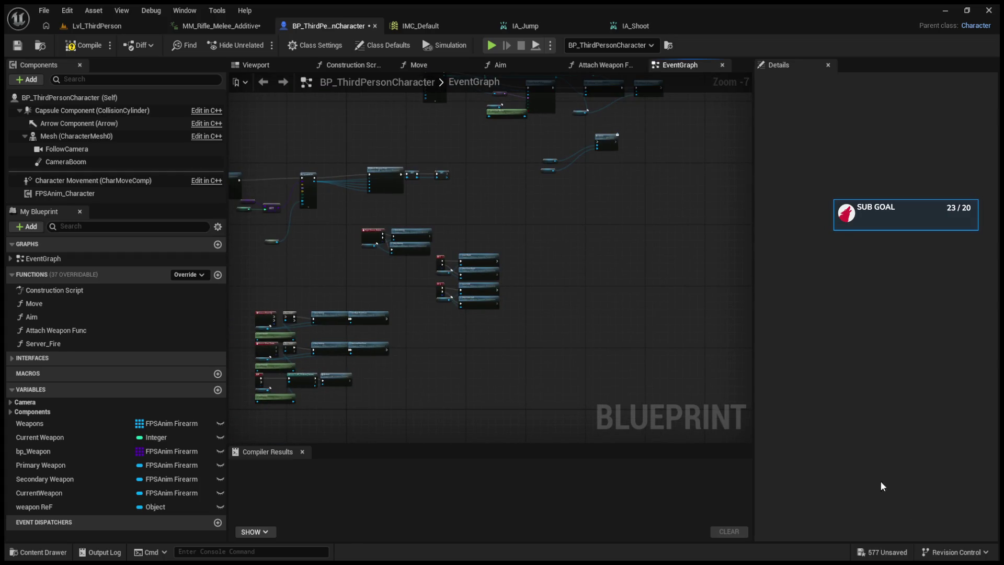
left_click(441, 18)
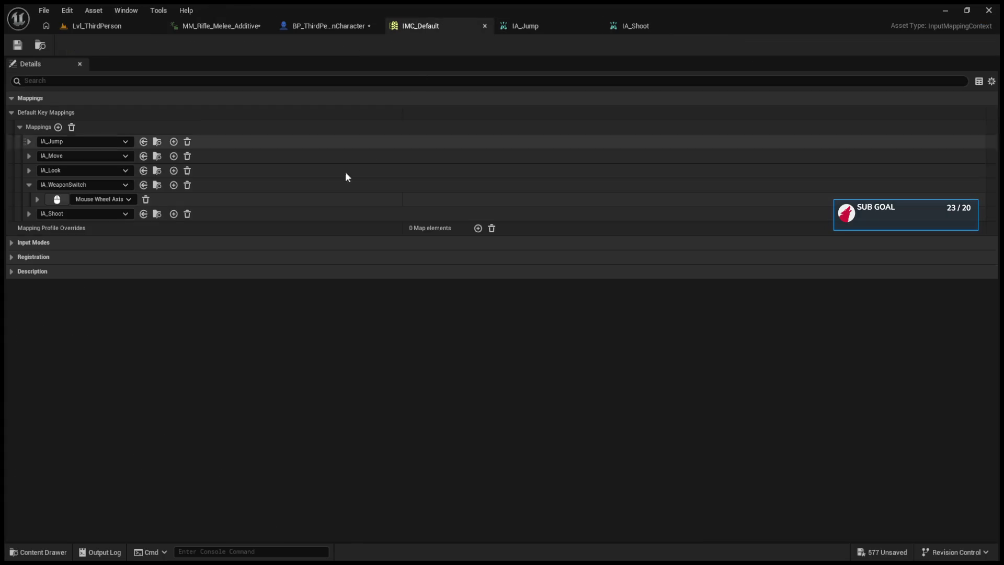
left_click(151, 215)
double_click(673, 444)
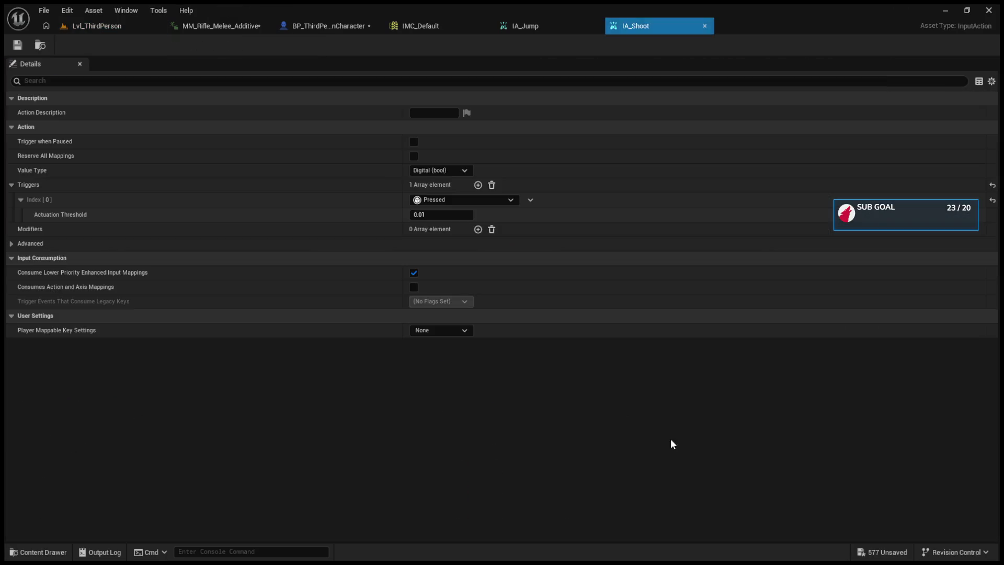
left_click(115, 25)
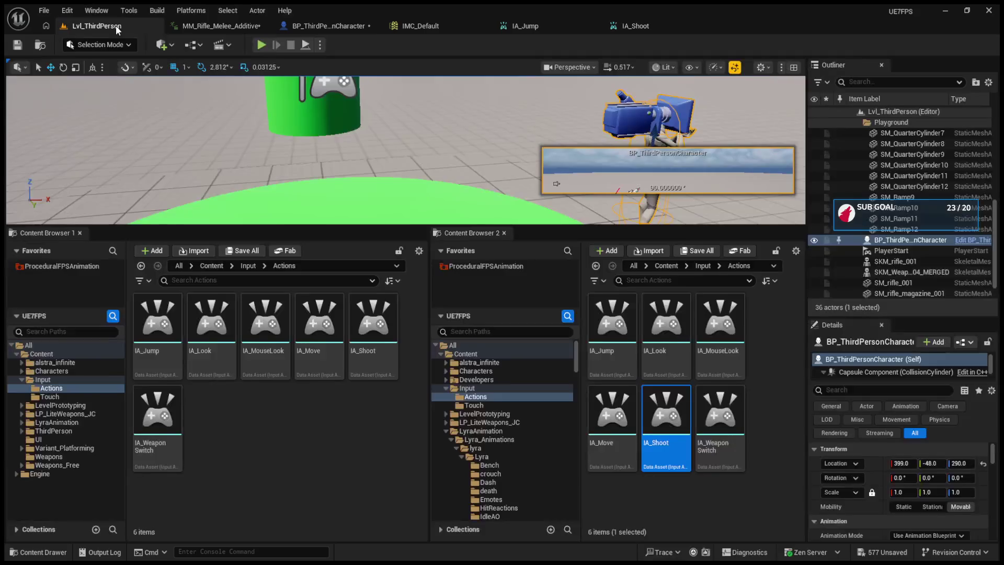
left_click(420, 25)
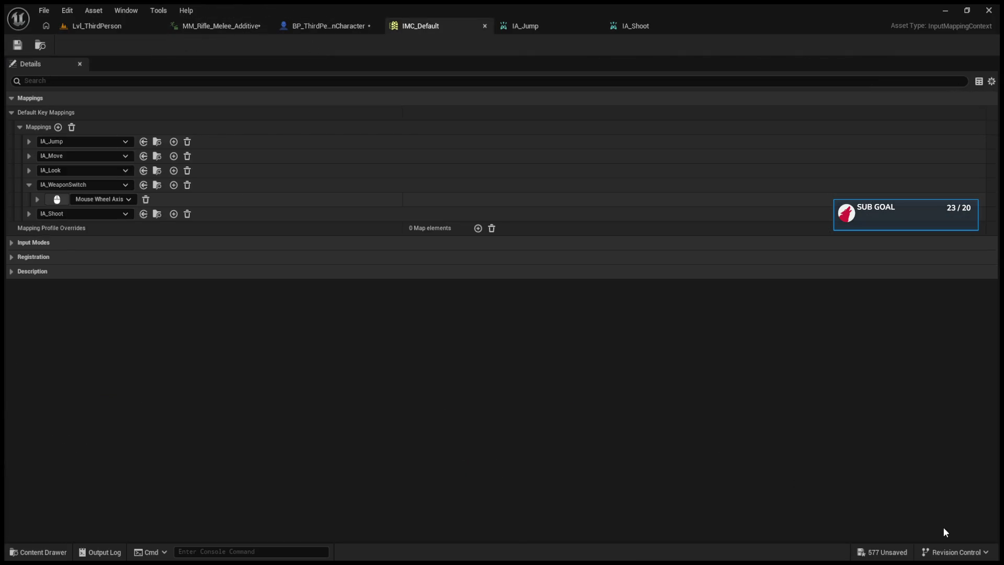
- Read the save error in the Output Log and expand IA_Shoot's Left Mouse Button mapping settings
left_click(104, 552)
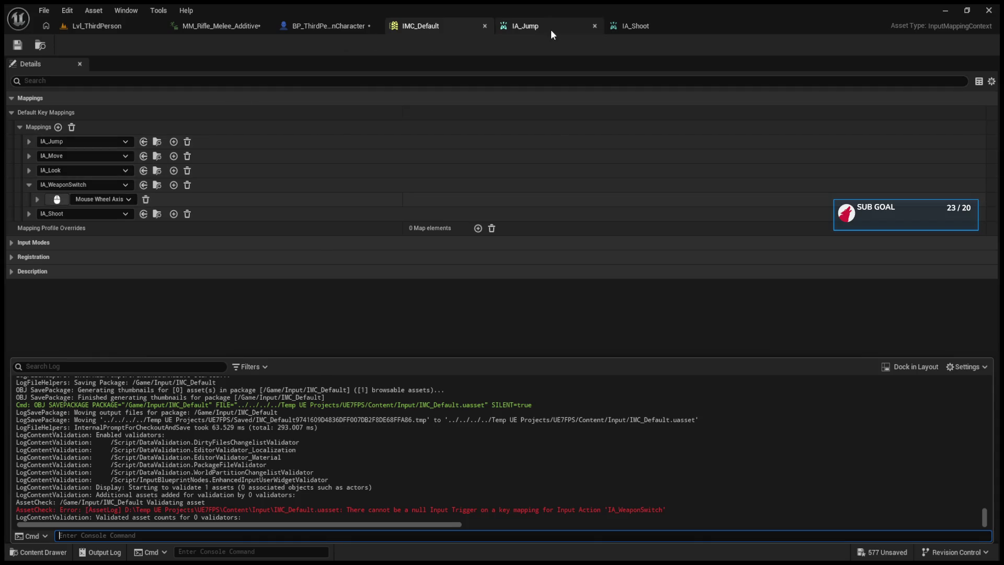
left_click(30, 215)
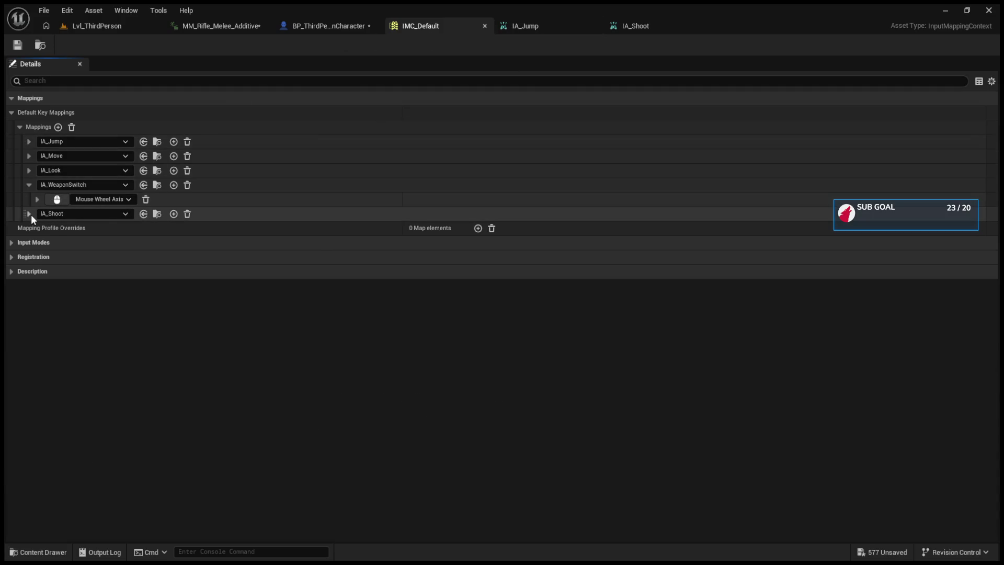
left_click(30, 214)
left_click(38, 229)
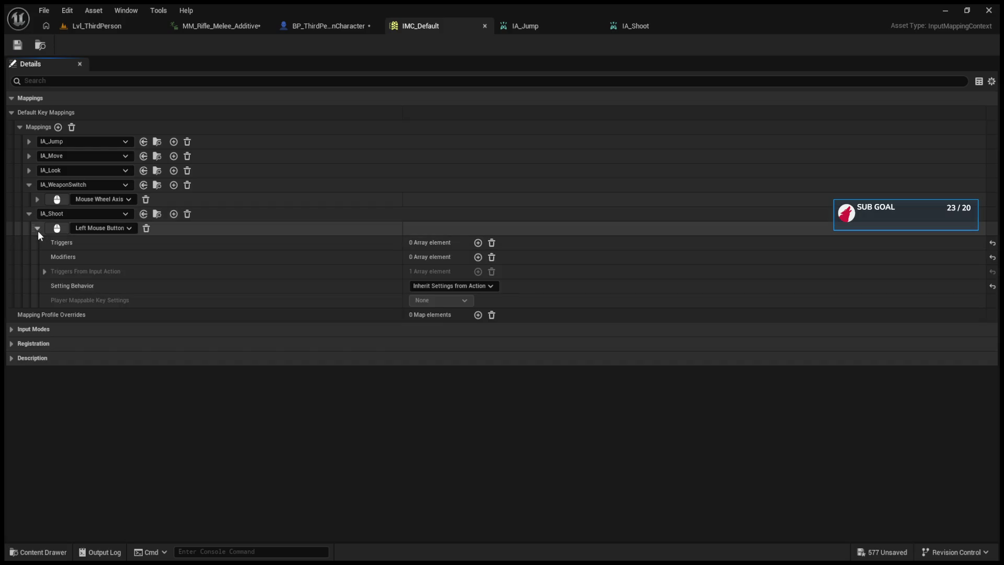
left_click(478, 257)
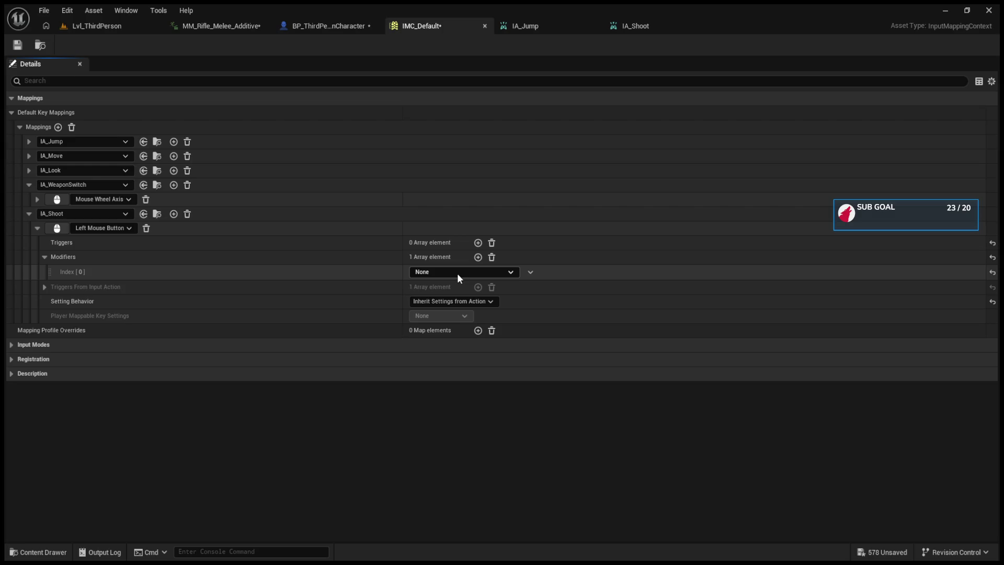
- Remove the empty Mouse Wheel Axis trigger and the stray IA_Shoot modifier, then save IMC_Default
left_click(38, 199)
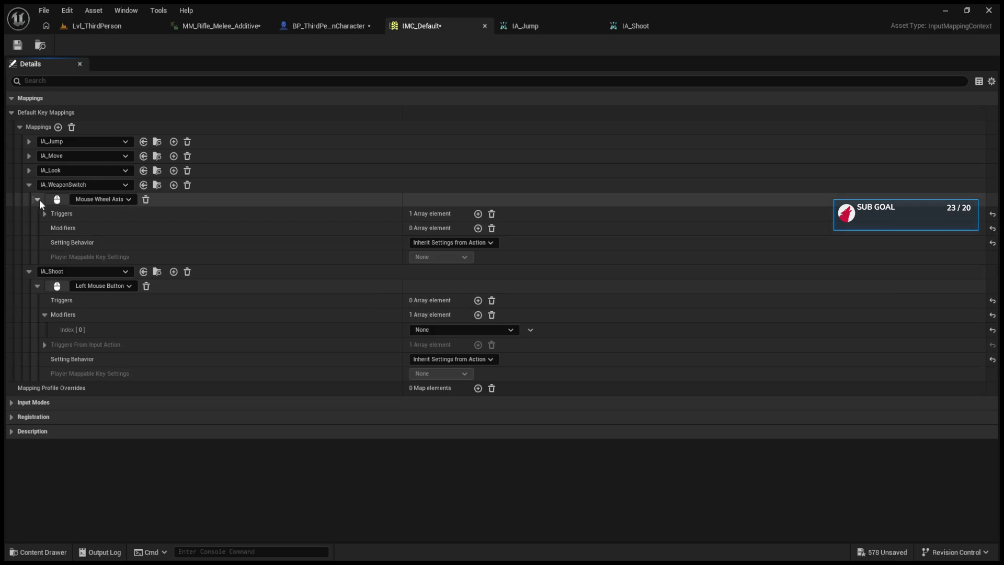
left_click(44, 214)
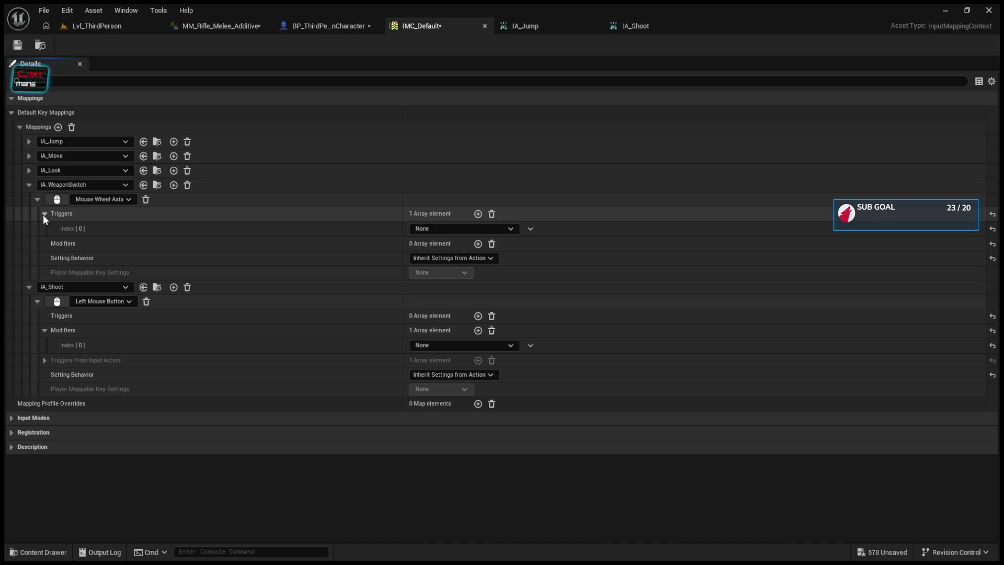
left_click(44, 214)
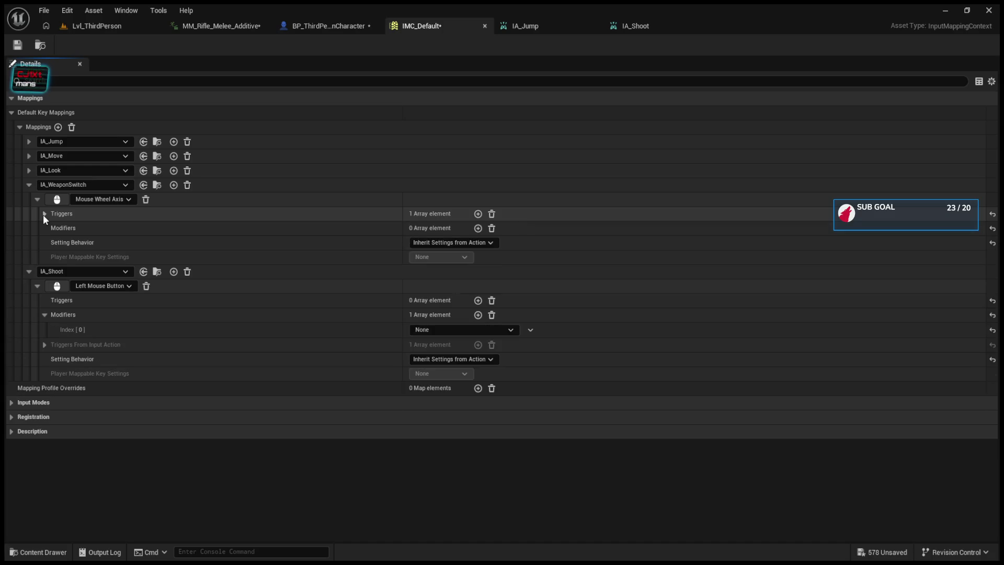
left_click(491, 214)
left_click(491, 314)
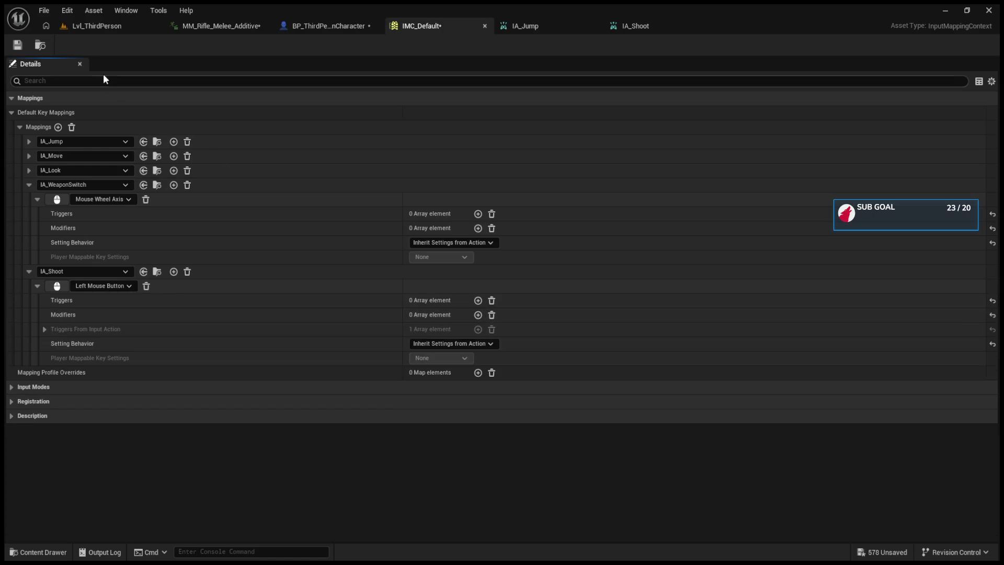
left_click(17, 45)
left_click(30, 271)
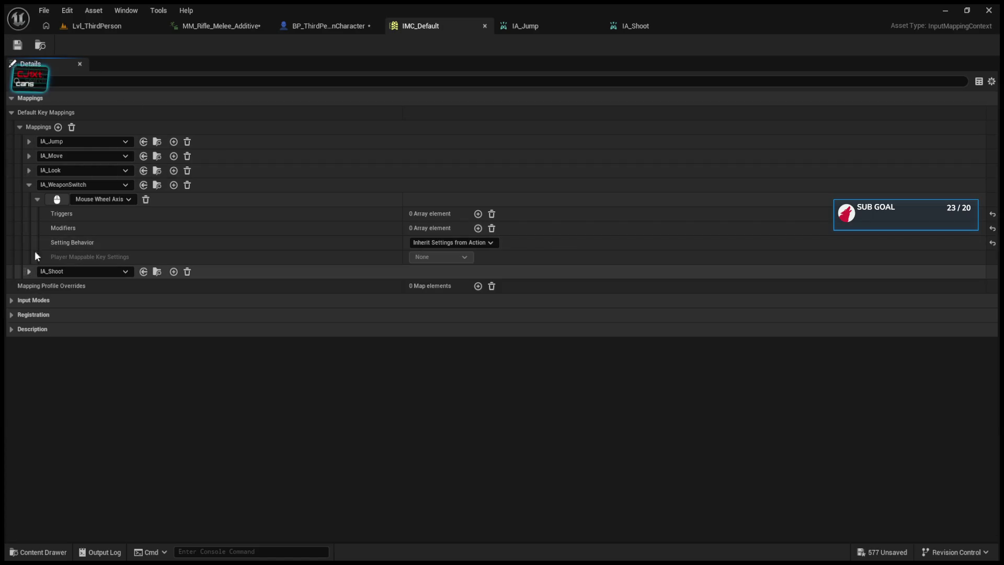
left_click(69, 27)
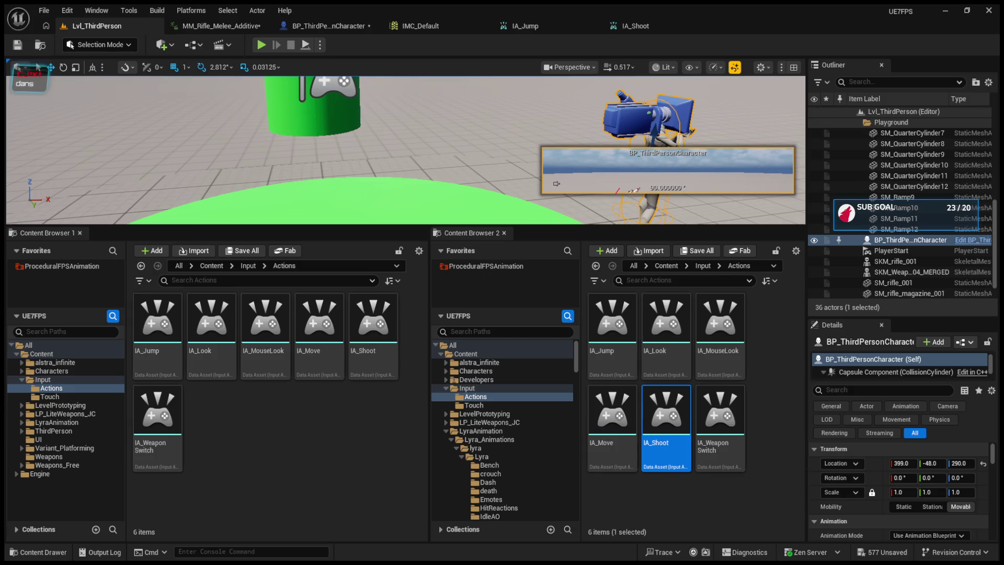
- Open BP_ThirdPersonCharacter's EventGraph and pan around the Shoot call
left_click(328, 26)
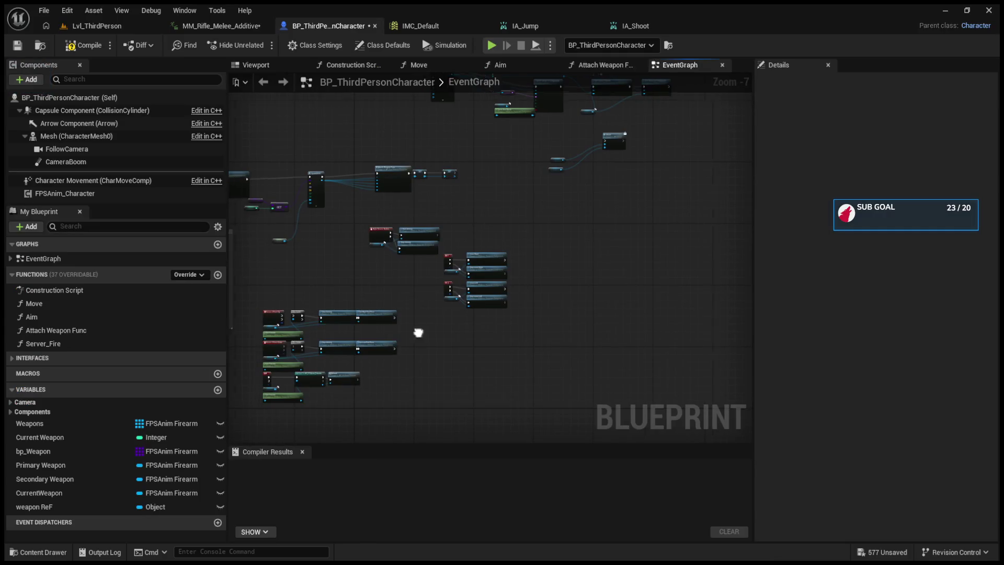
mouse_move(503, 309)
left_mouse_down()
mouse_move(437, 359)
mouse_move(401, 360)
left_mouse_up()
scroll(401, 360, "down", 1)
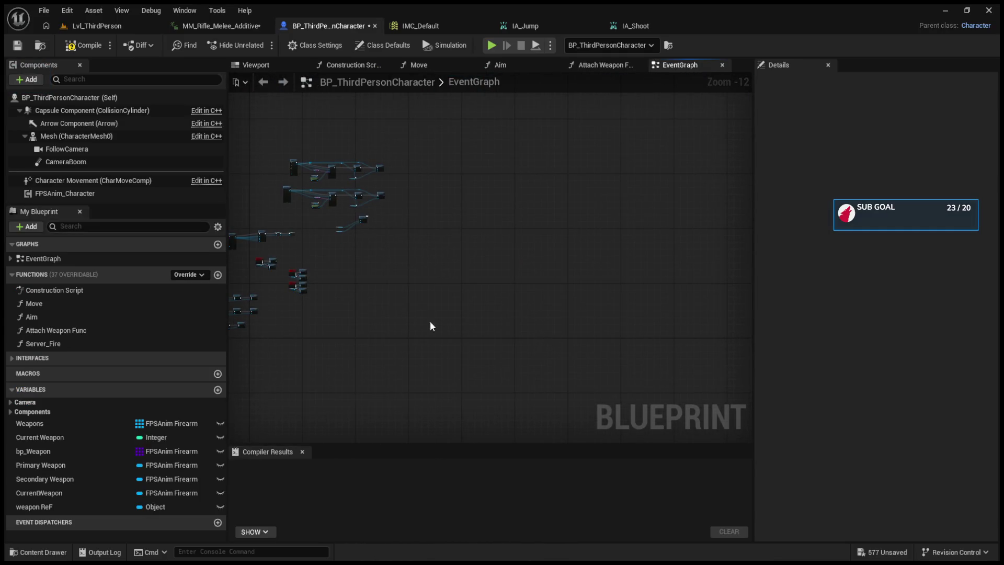
scroll(468, 296, "up", 5)
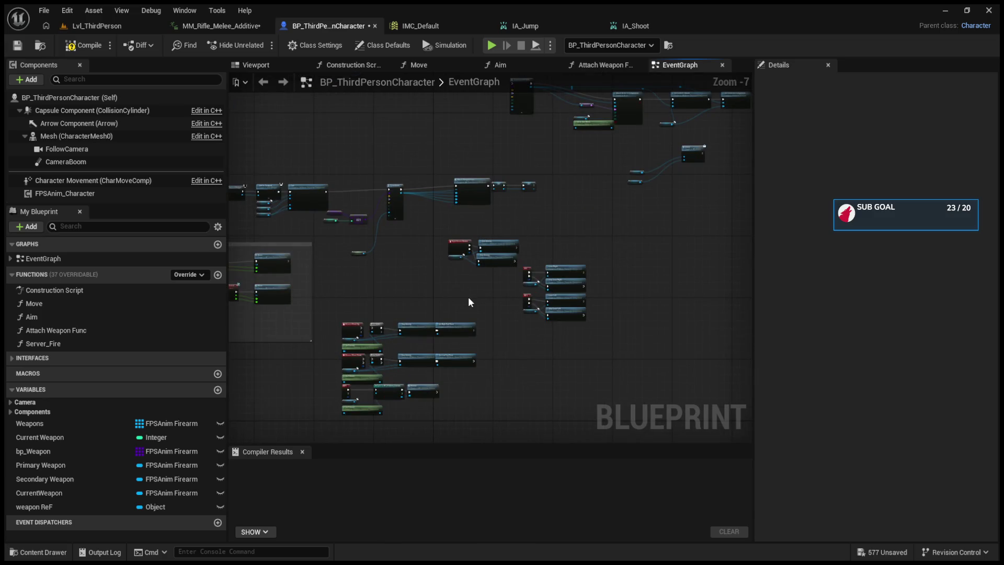
mouse_move(469, 296)
left_mouse_down()
mouse_move(616, 409)
mouse_move(477, 343)
left_mouse_up()
scroll(545, 329, "down", 4)
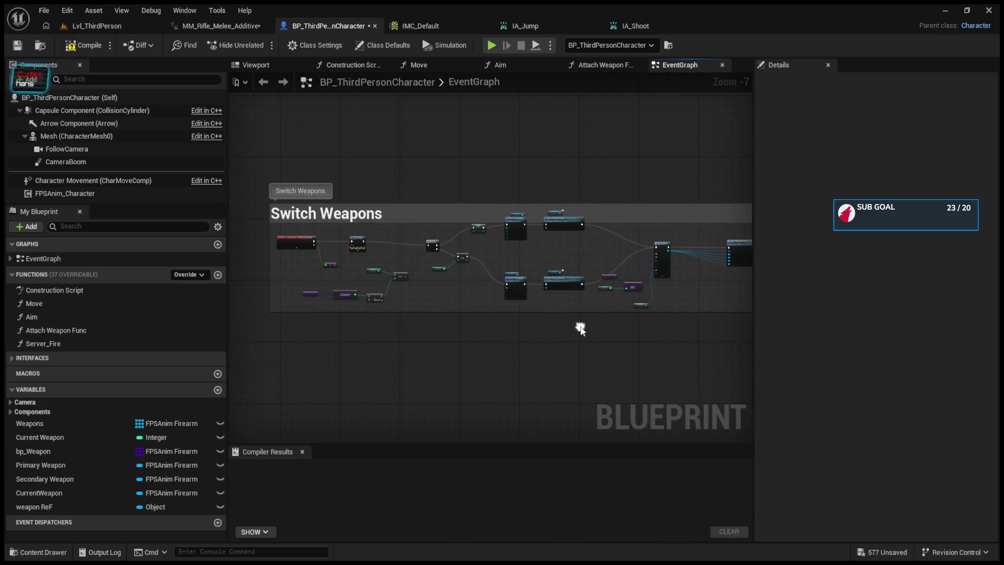
scroll(549, 284, "up", 2)
- Pan past the Switch Weapons and Mouse Wheel nodes to the Right Mouse Button nodes
mouse_move(549, 284)
left_mouse_down()
mouse_move(515, 269)
mouse_move(512, 284)
mouse_move(506, 265)
mouse_move(461, 266)
mouse_move(381, 332)
mouse_move(638, 280)
left_mouse_up()
scroll(510, 277, "up", 5)
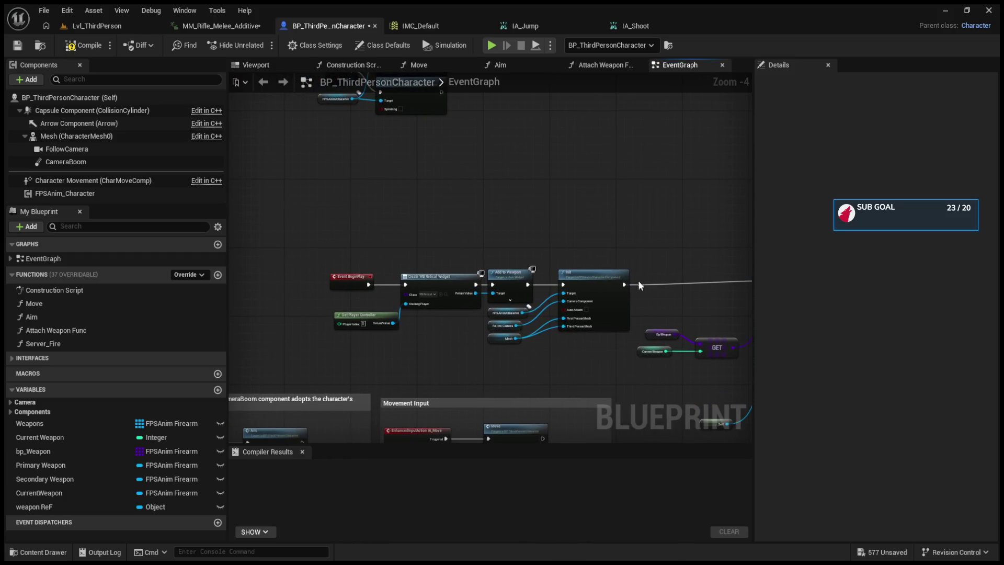
scroll(526, 369, "down", 4)
scroll(540, 283, "up", 6)
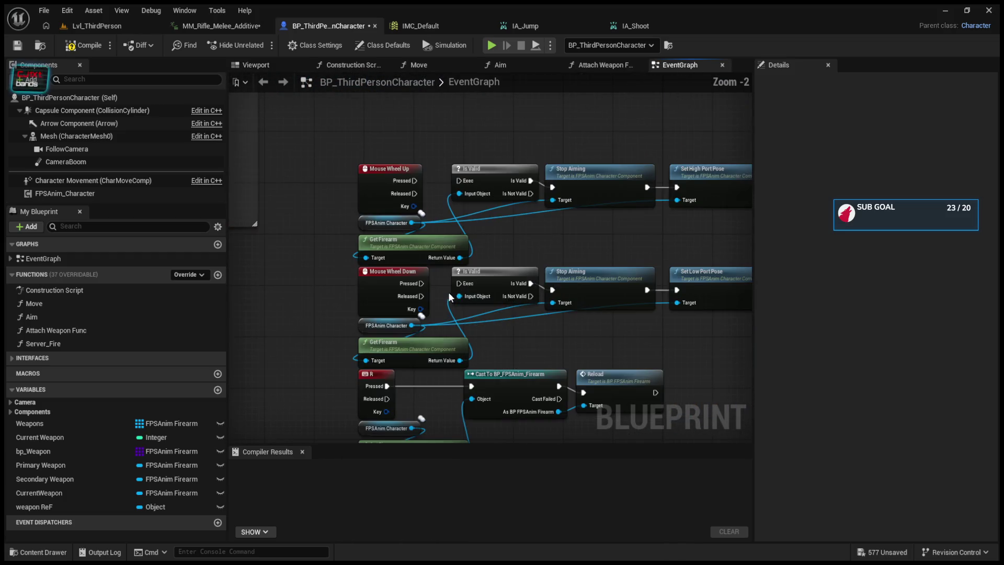
mouse_move(467, 374)
left_mouse_down()
mouse_move(341, 243)
mouse_move(358, 197)
left_mouse_up()
scroll(503, 248, "down", 3)
scroll(474, 288, "up", 4)
left_click_drag(513, 234, 529, 347)
scroll(515, 325, "down", 5)
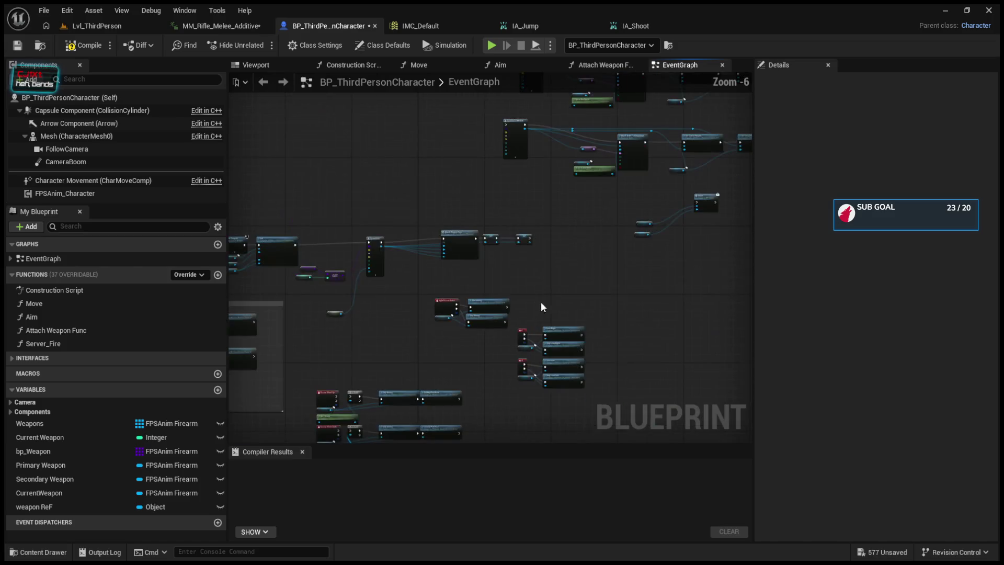
scroll(521, 275, "up", 4)
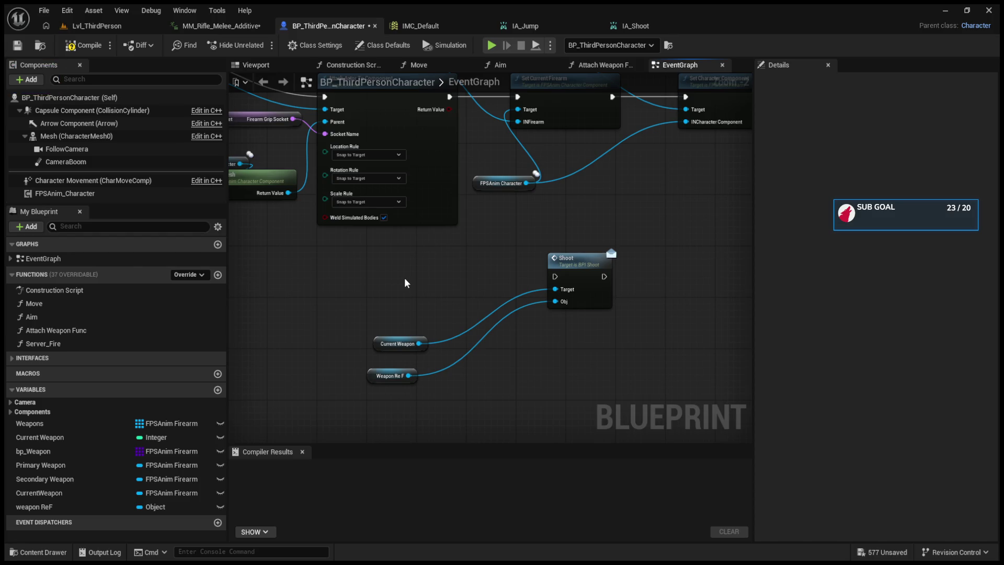
- Paste an IA_Shoot enhanced input event and wire its Triggered output into the Shoot call
key("ctrl+v")
left_click_drag(418, 282, 361, 256)
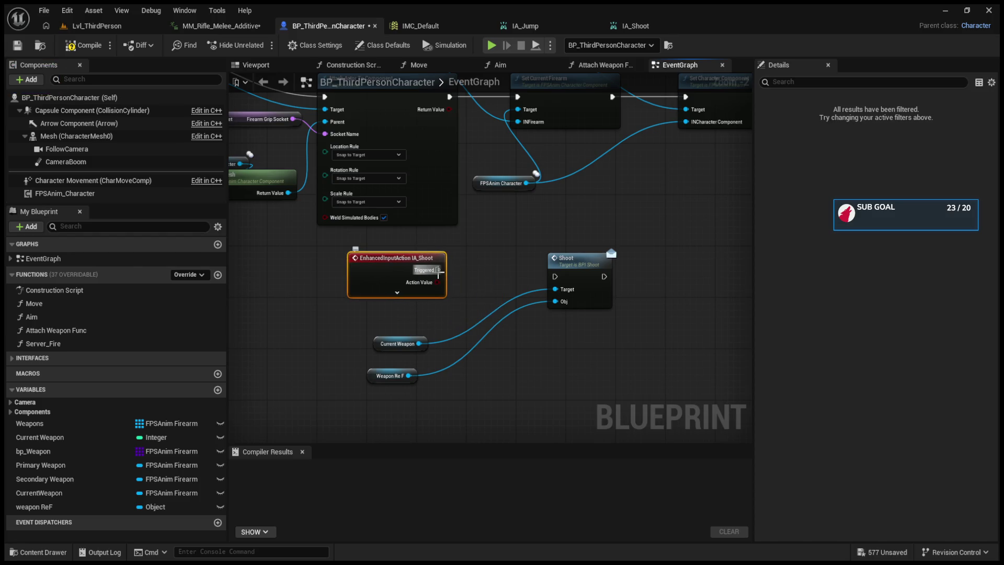
left_click_drag(438, 270, 555, 276)
left_click(397, 292)
left_click_drag(382, 266, 375, 249)
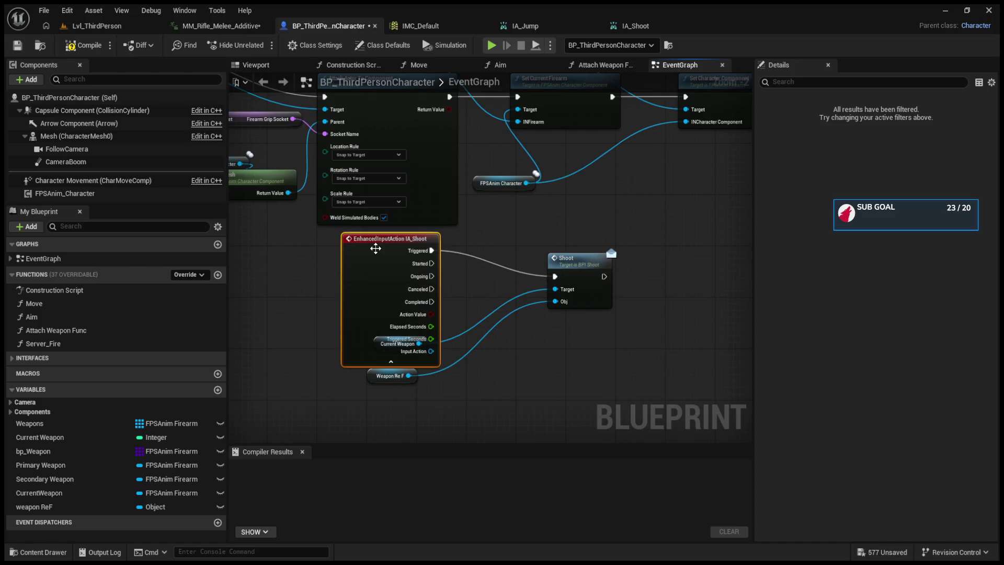
- Tidy the IA_Shoot, Weapon Ref and Current Weapon nodes, then compile the character Blueprint
left_click_drag(253, 339, 425, 385)
mouse_move(353, 355)
left_mouse_down()
mouse_move(341, 355)
mouse_move(416, 358)
left_mouse_up()
left_click_drag(415, 301, 316, 307)
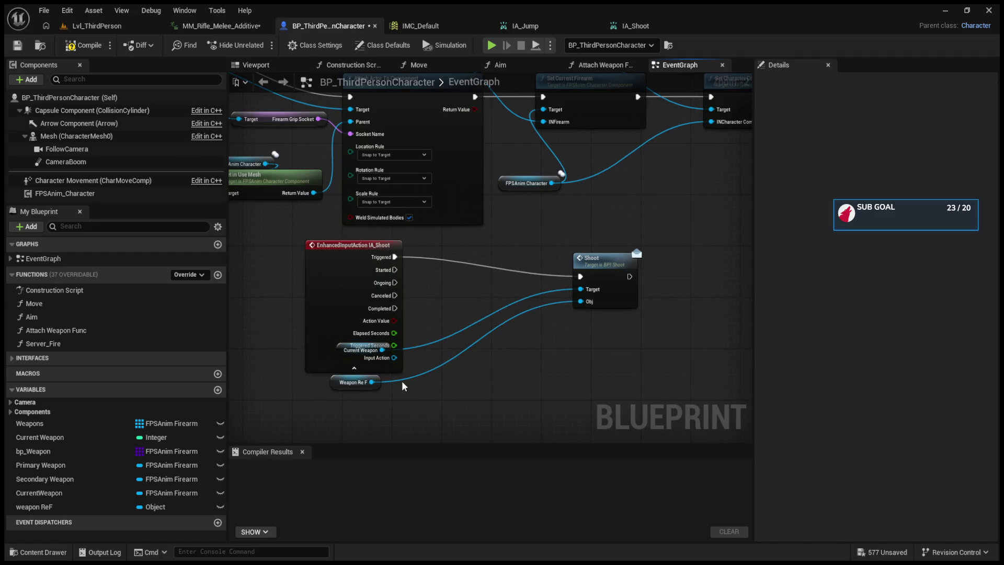
mouse_move(344, 375)
left_mouse_down()
mouse_move(376, 379)
mouse_move(331, 370)
mouse_move(329, 383)
mouse_move(453, 418)
mouse_move(454, 370)
left_mouse_up()
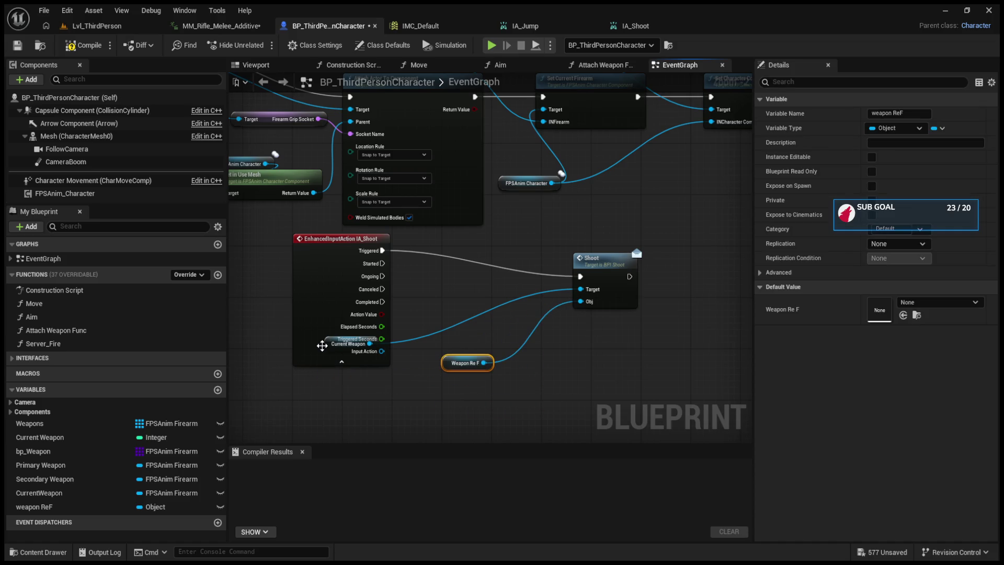
mouse_move(328, 344)
left_mouse_down()
mouse_move(336, 348)
mouse_move(256, 337)
left_mouse_up()
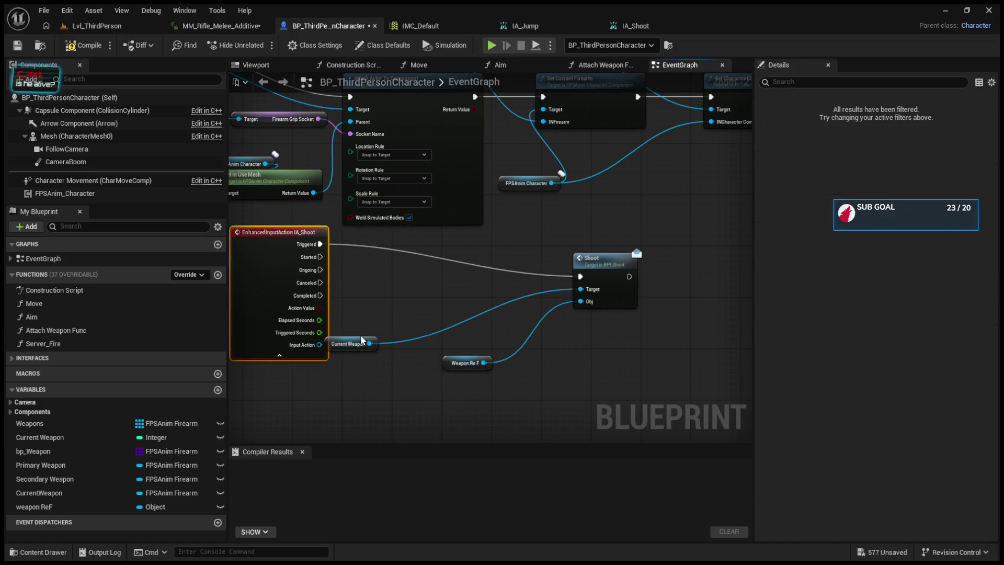
left_click_drag(366, 343, 483, 343)
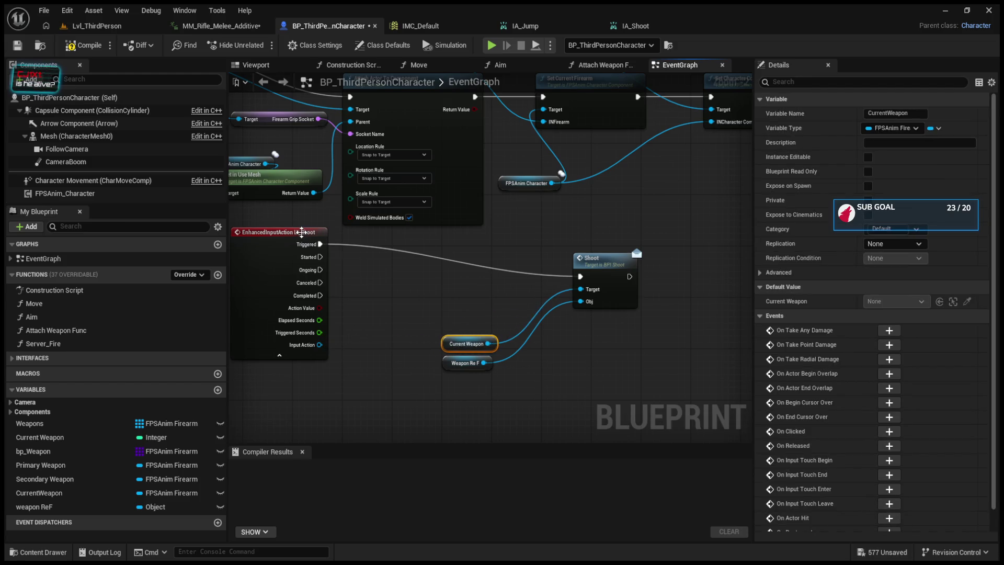
left_click_drag(302, 232, 406, 265)
left_click(83, 45)
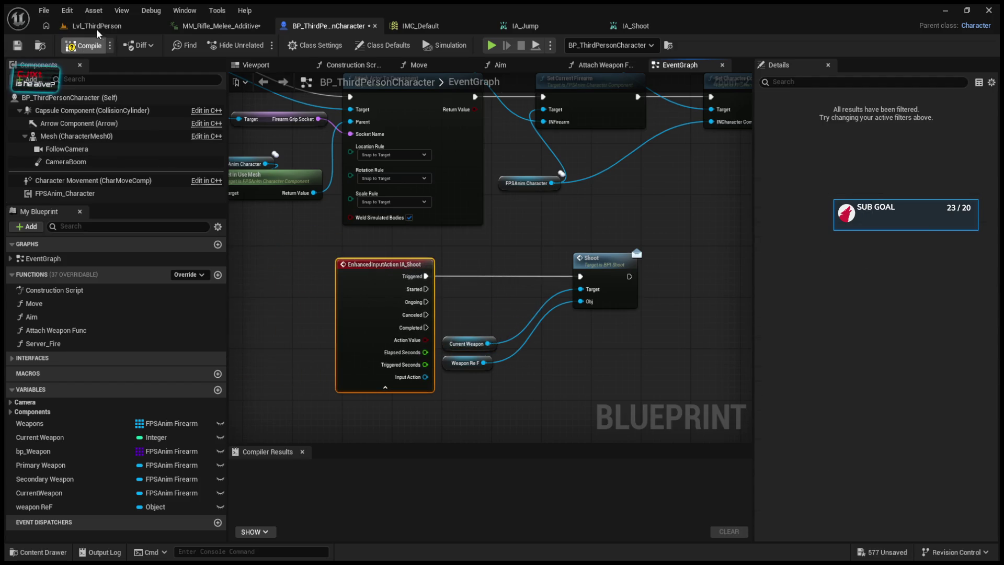
left_click(97, 25)
- Play-test the level twice to try shooting, stopping each session with Esc
left_click(261, 47)
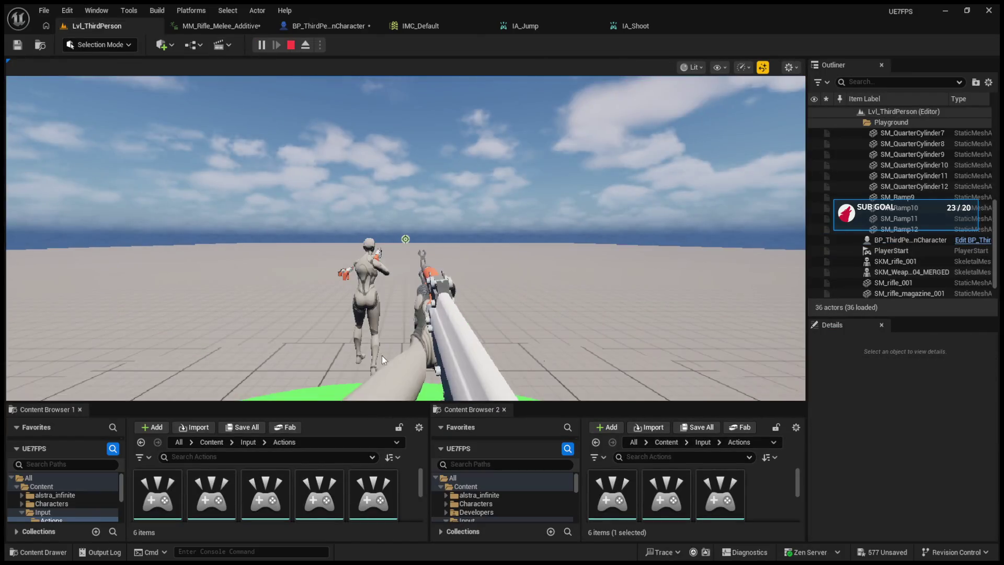
left_click(381, 355)
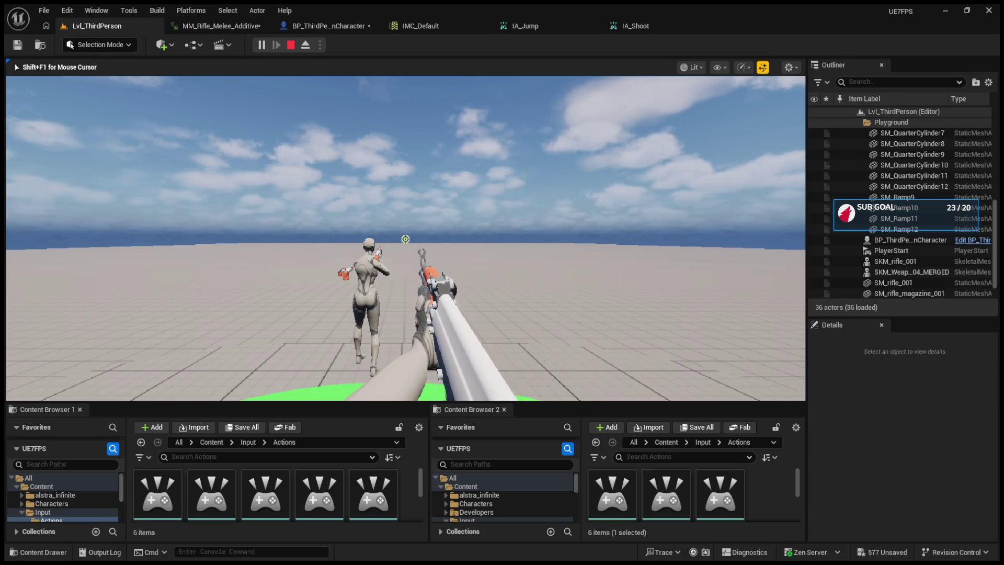
key("Escape")
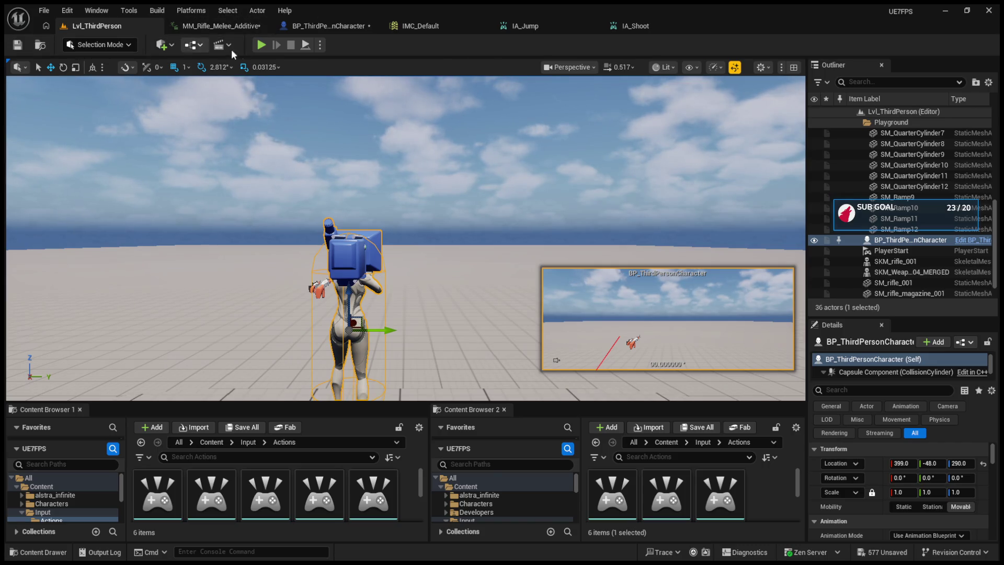
left_click(262, 46)
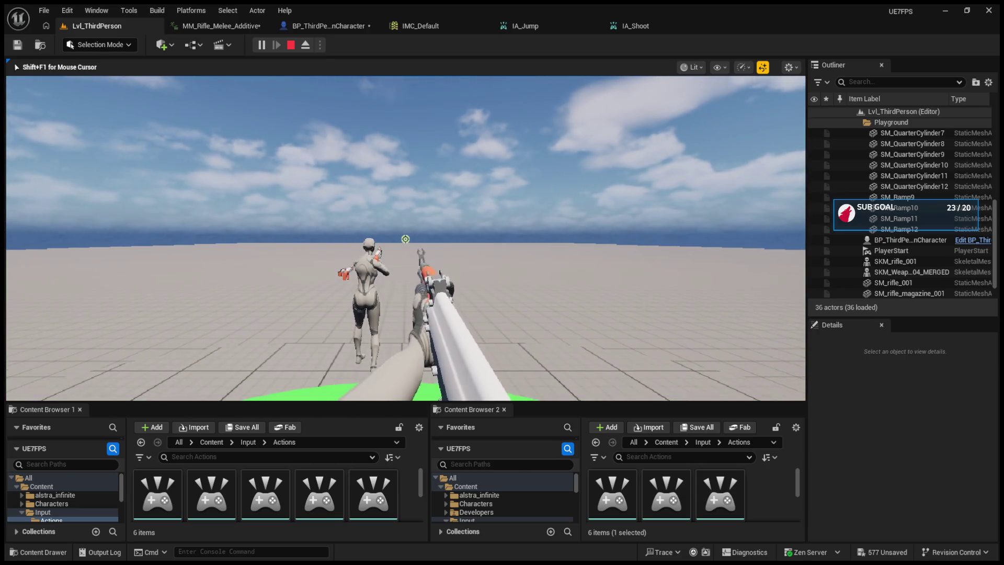
key("Escape")
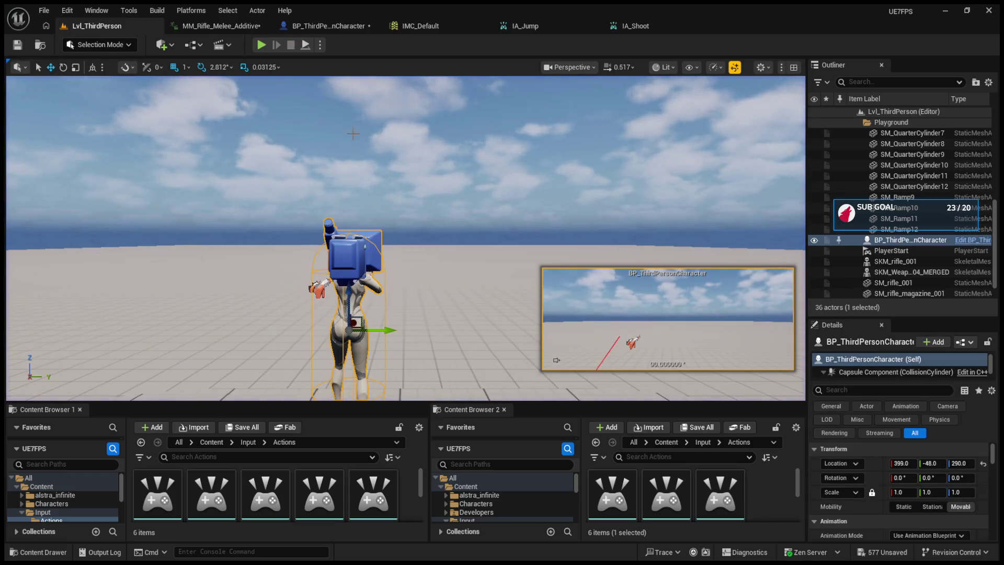
- Bring up the character Blueprint and BPI_Shoot tabs and show the Weapons_Free folder
left_click(334, 27)
left_click(620, 26)
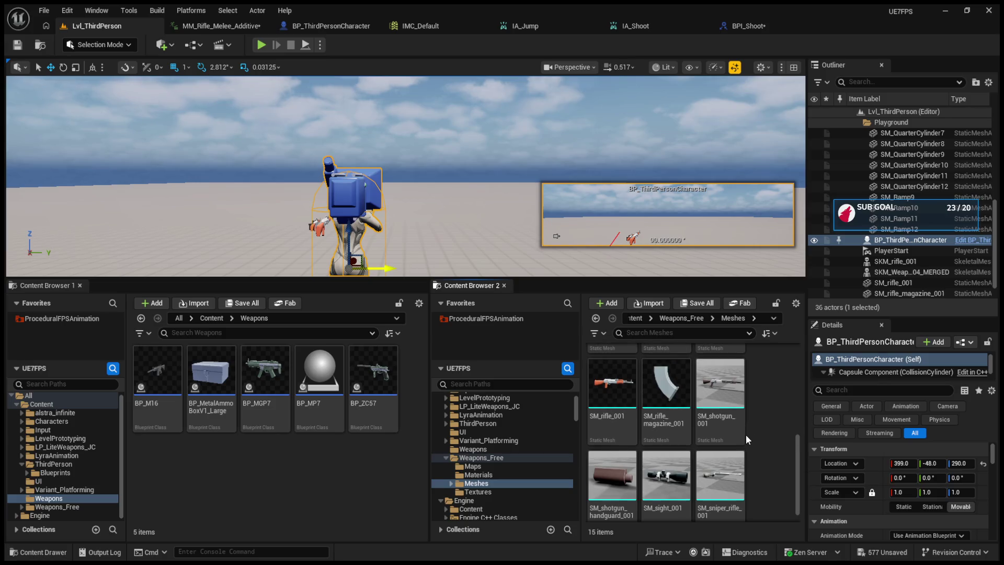
left_click(446, 457)
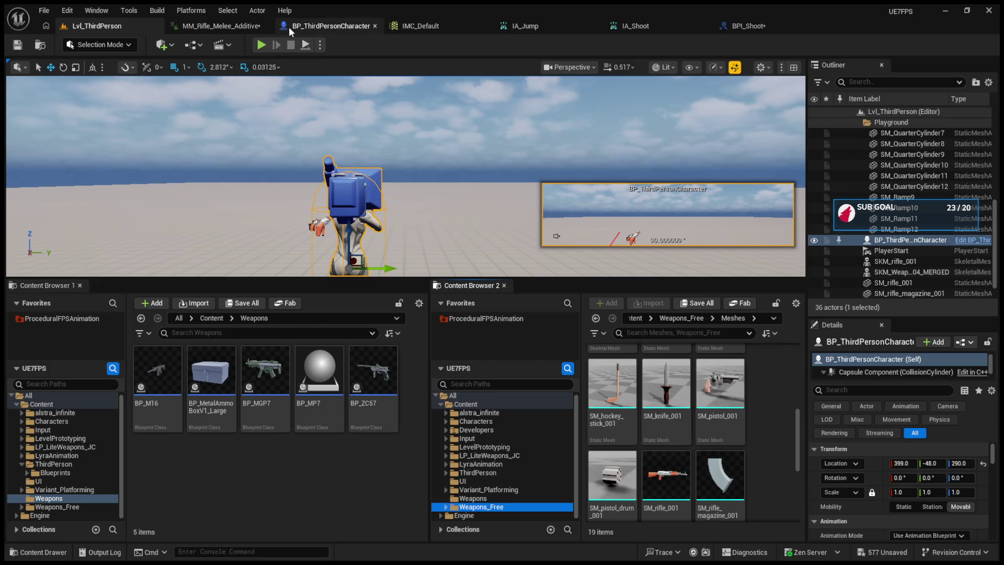
- Check the bp_Weapon variable in the character's EventGraph, then return to the level editor
left_click(331, 26)
left_click(98, 450)
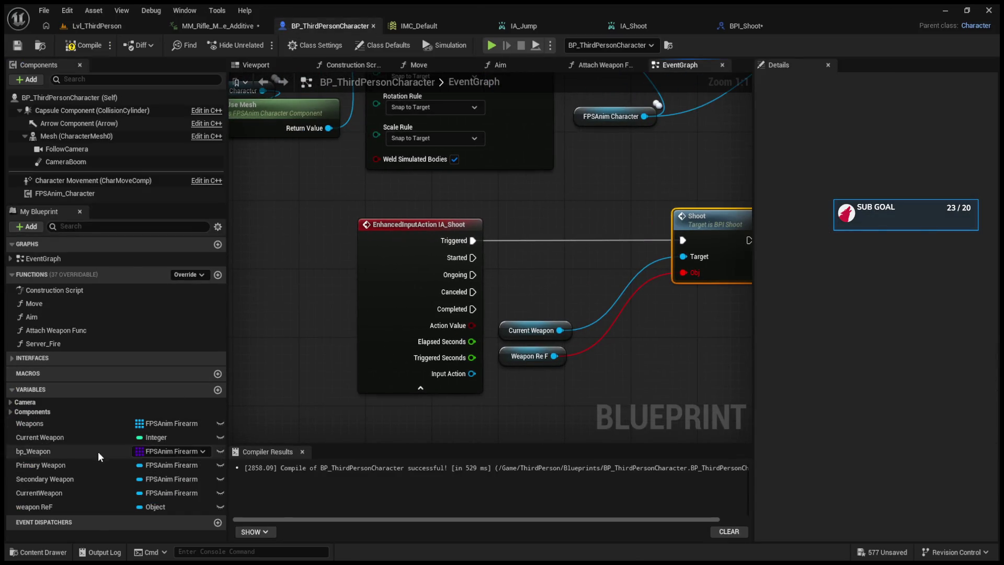
left_click(923, 302)
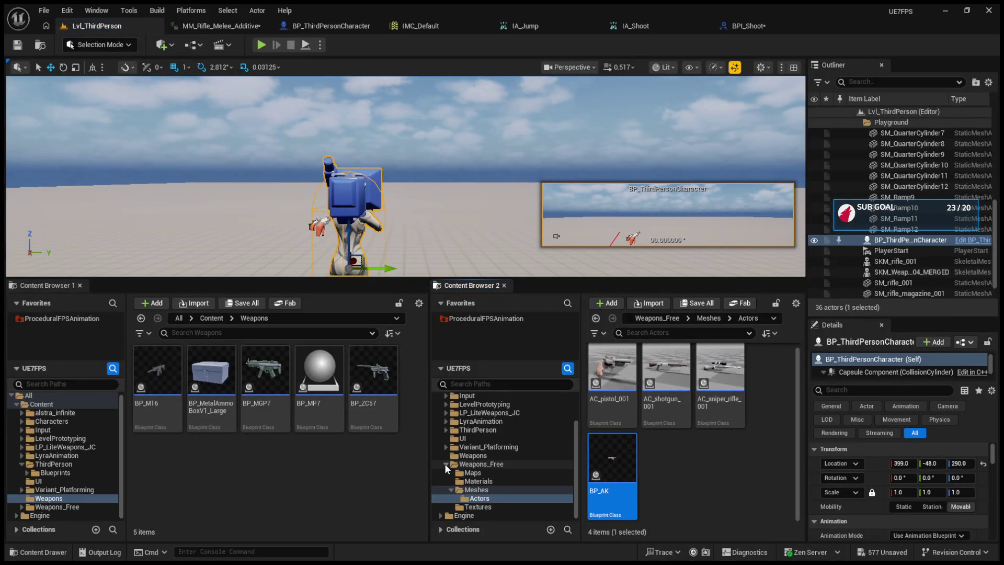
scroll(695, 458, "up", 1)
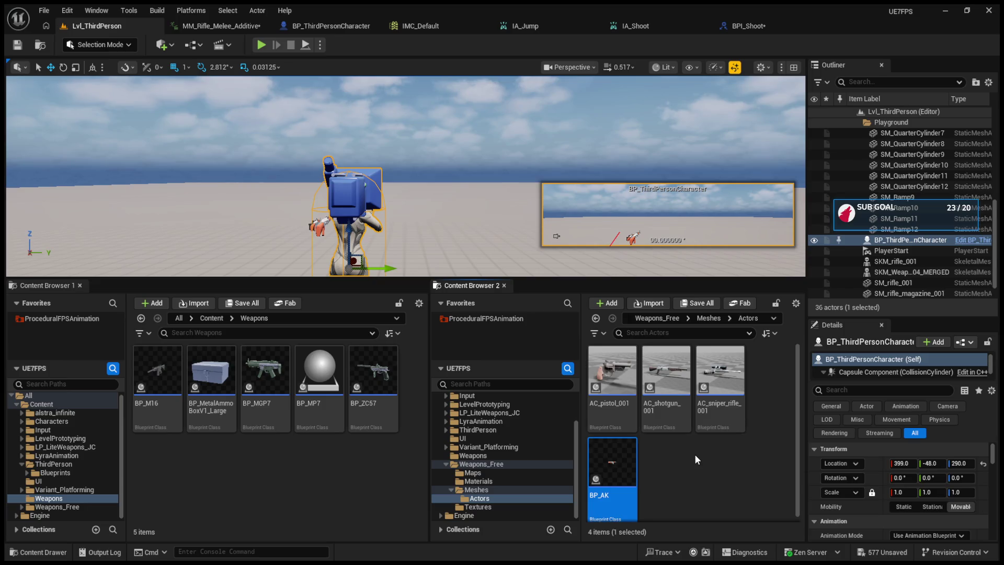
scroll(694, 454, "down", 1)
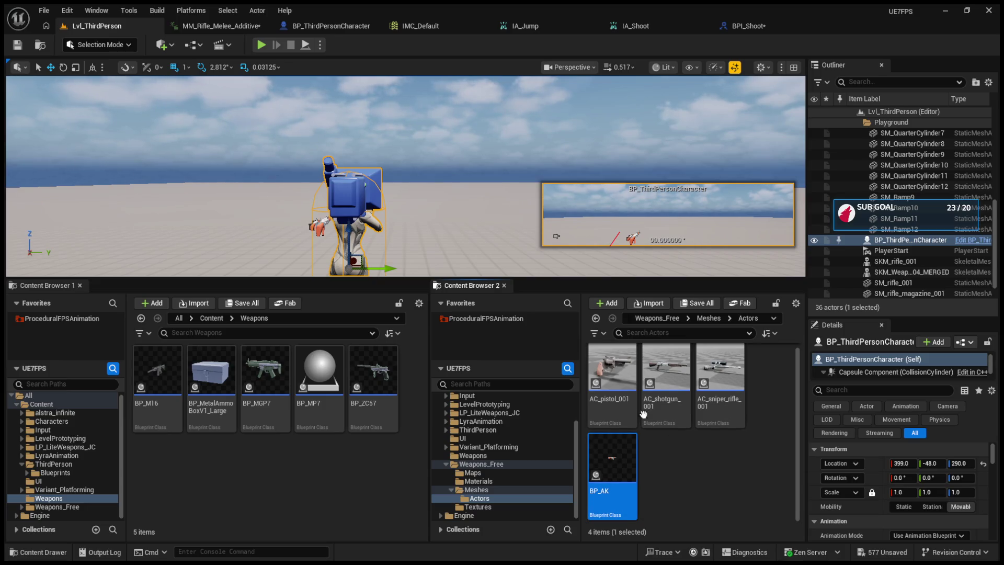
- Point the first content browser at Weapons_Free/Meshes/Actors and the second at Weapons, selecting BP_AK
left_click(54, 506)
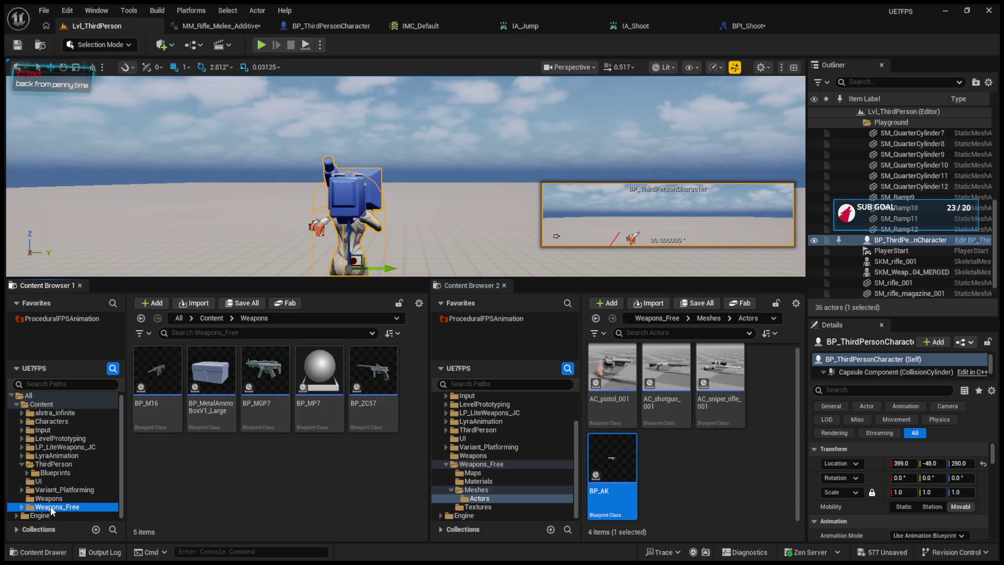
double_click(264, 369)
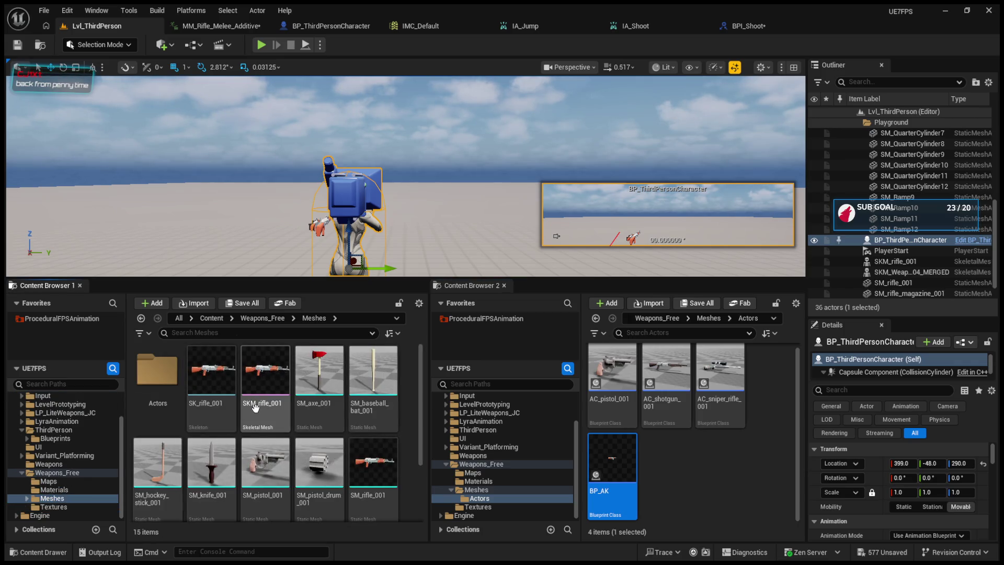
double_click(157, 382)
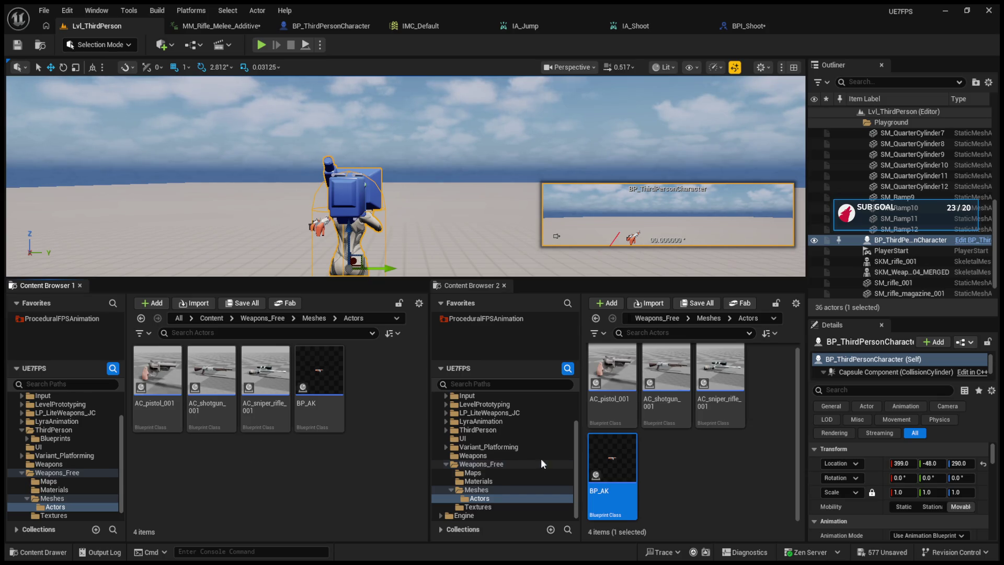
scroll(516, 451, "up", 3)
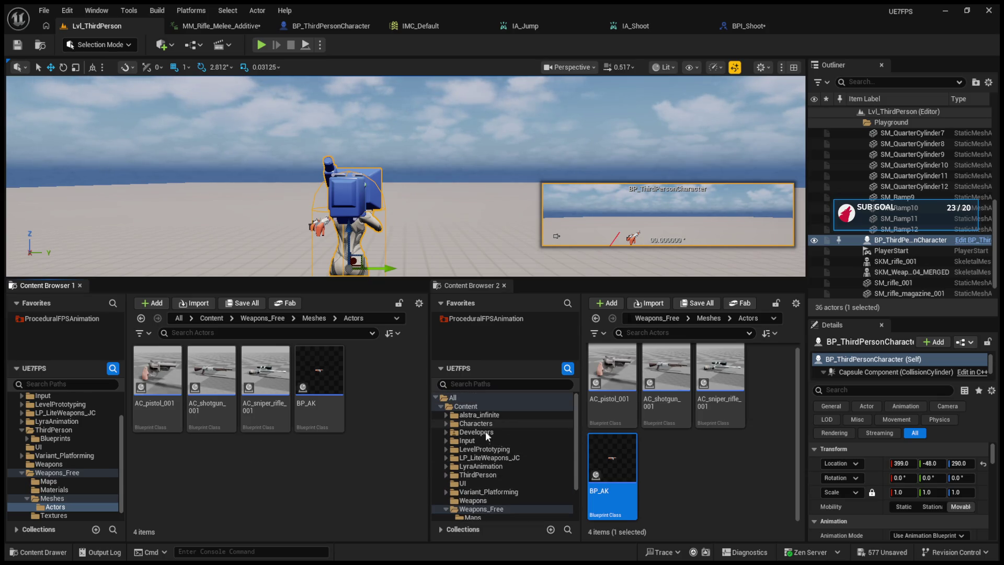
left_click(473, 500)
left_click(319, 372)
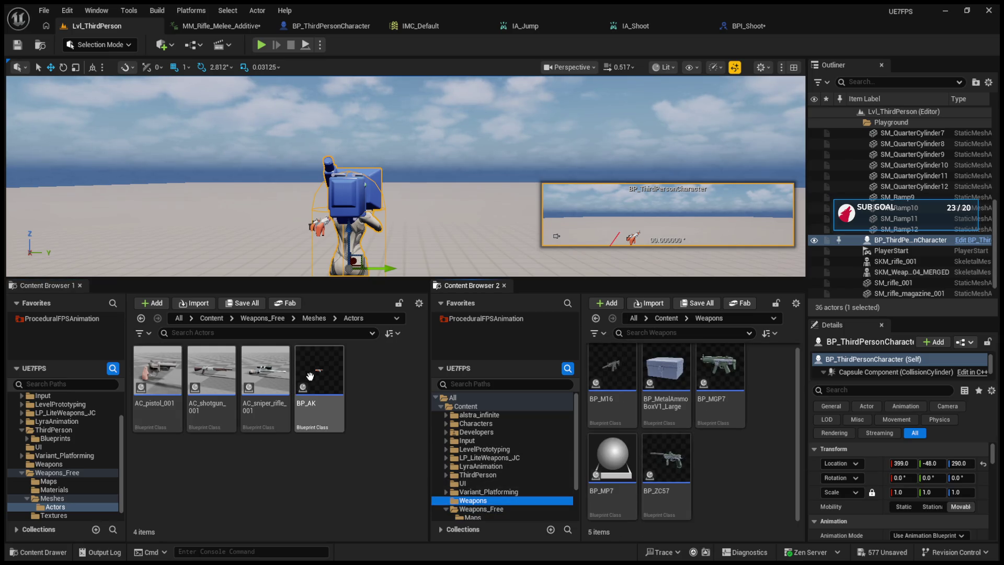
scroll(700, 449, "up", 1)
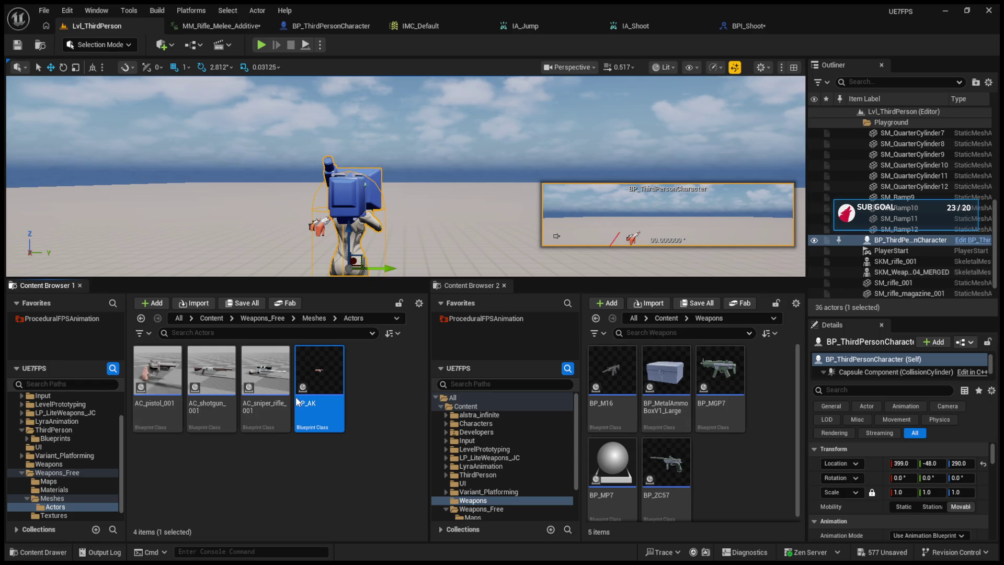
- Move BP_AK, AC_shotgun_001, AC_sniper_rifle_001 and AC_pistol_001 from Actors into the Weapons folder
left_click_drag(296, 401, 693, 449)
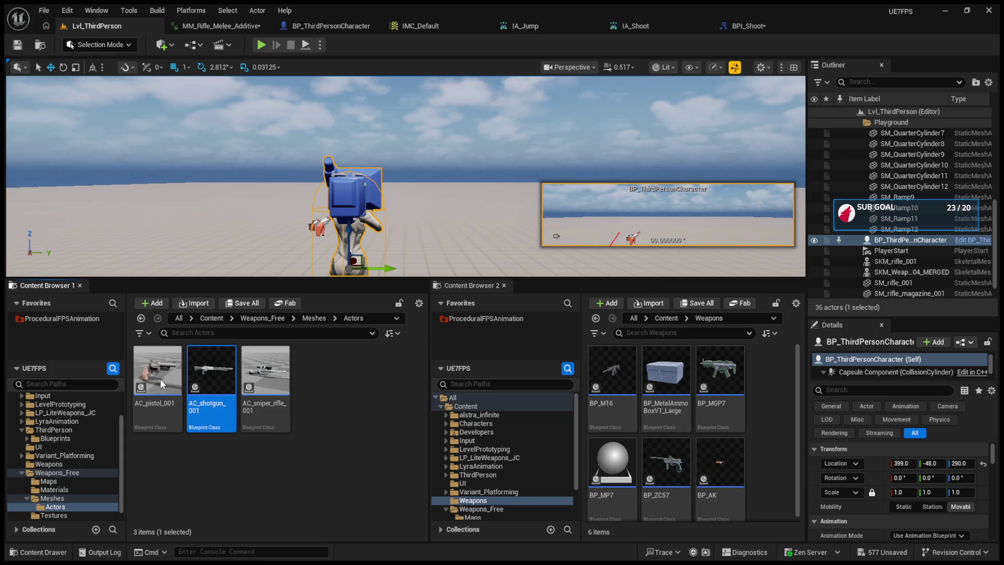
left_click_drag(211, 371, 731, 453)
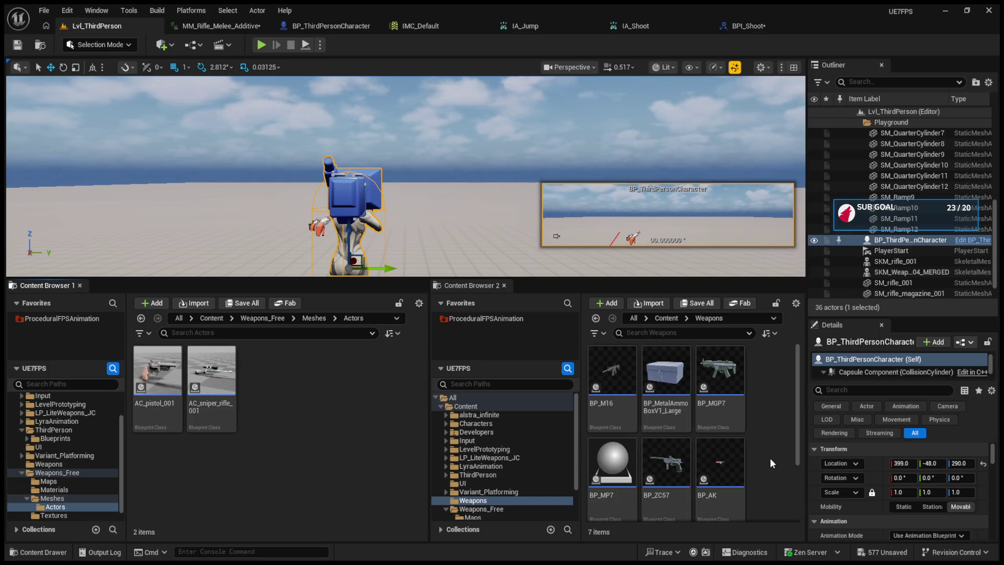
left_click_drag(211, 374, 765, 447)
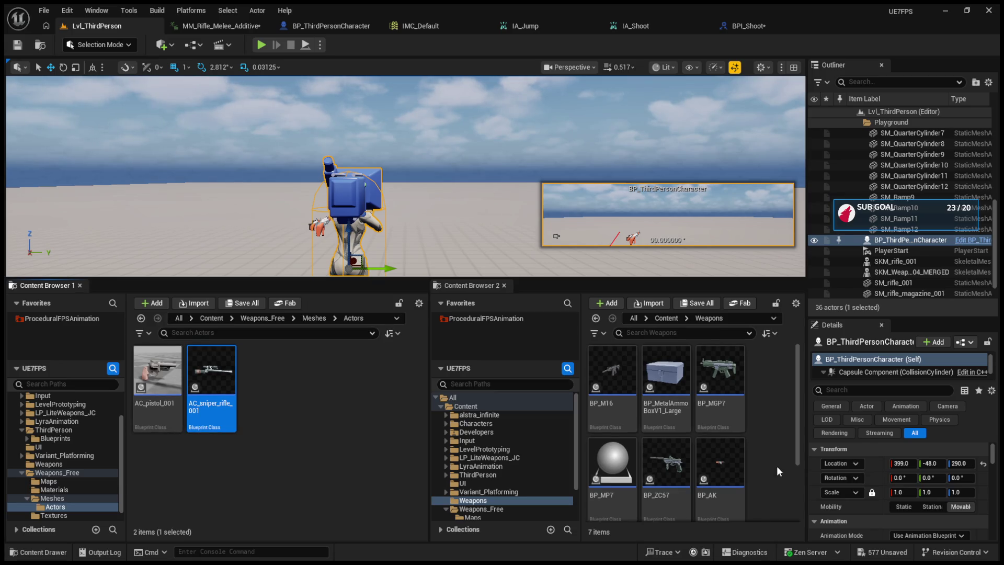
left_click_drag(761, 465, 762, 465)
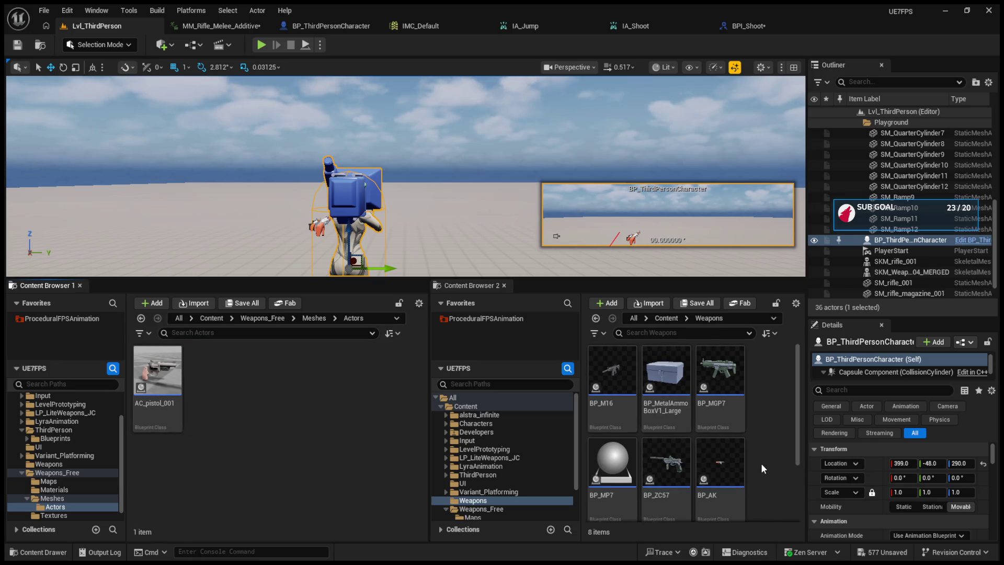
left_click_drag(173, 416, 700, 458)
scroll(714, 453, "up", 1)
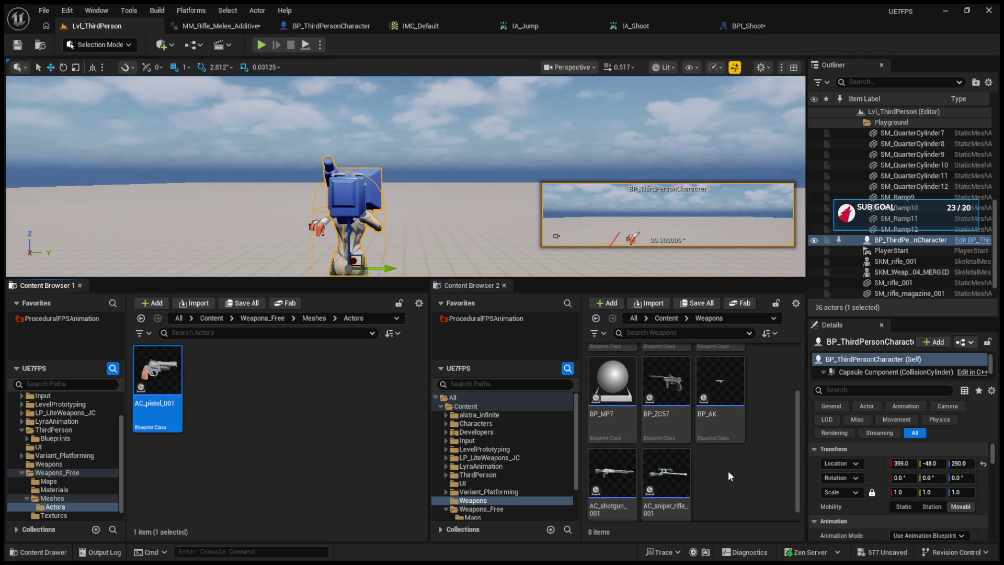
left_click_drag(729, 473, 729, 472)
scroll(722, 439, "up", 3)
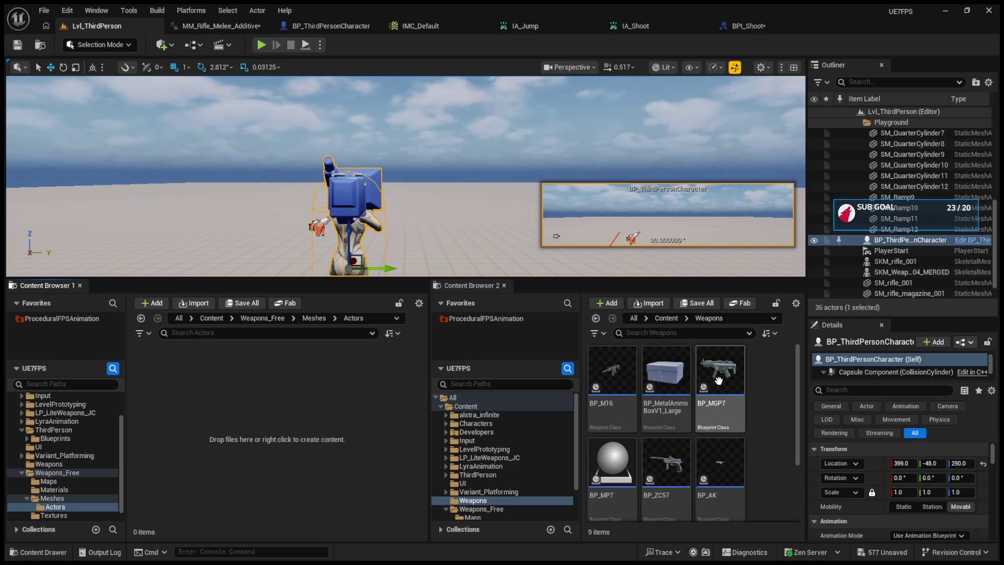
scroll(718, 380, "down", 1)
scroll(673, 426, "down", 1)
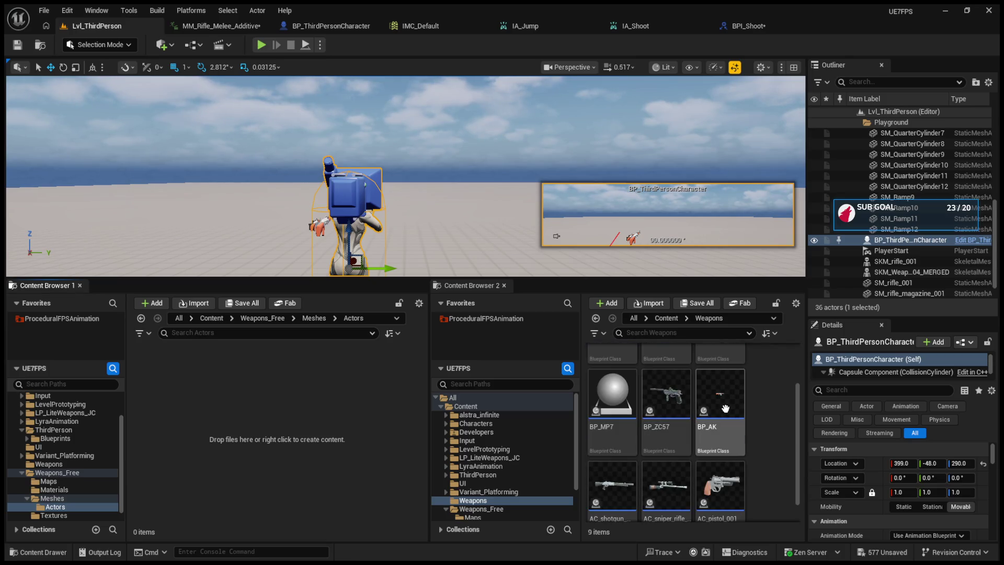
scroll(679, 418, "down", 1)
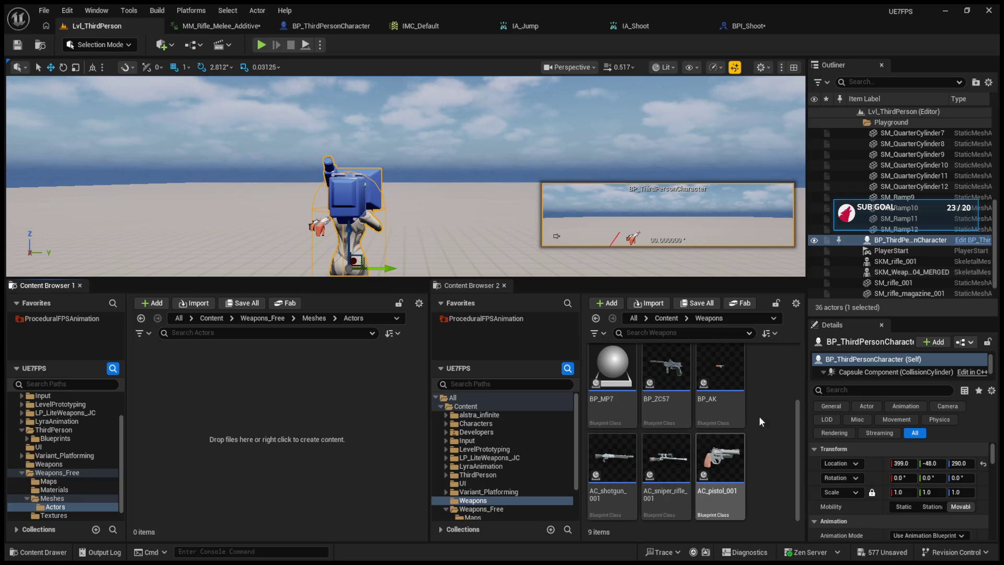
scroll(607, 444, "up", 3)
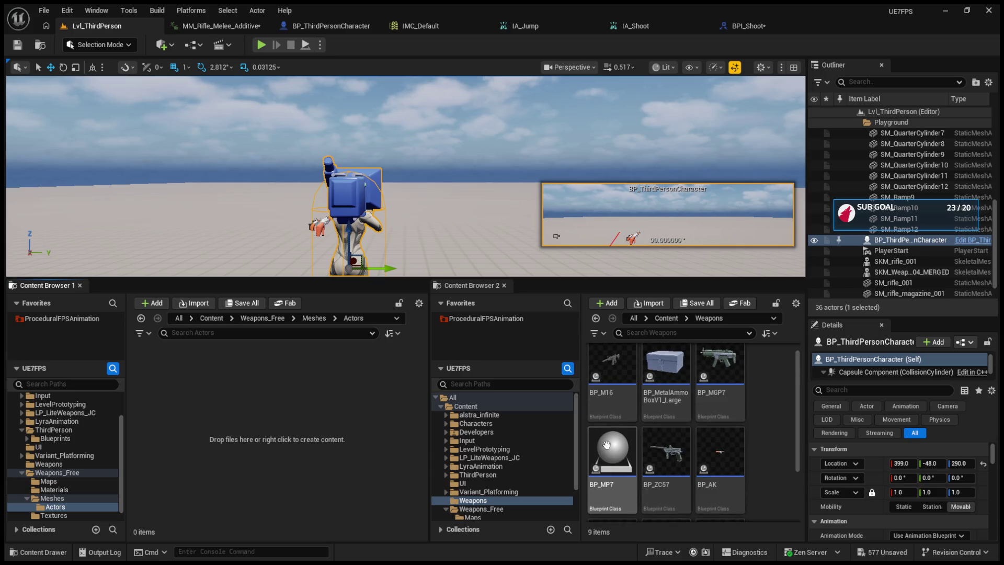
- Inspect BP_MP7 in the Blueprint editor, then select it in the Weapons folder and delete it
left_click(626, 464)
double_click(626, 467)
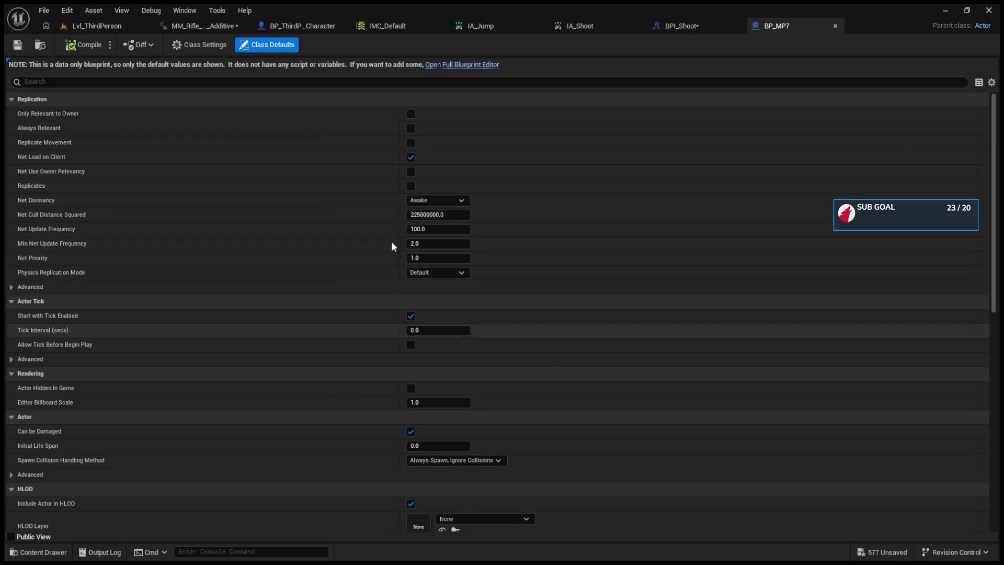
left_click(458, 64)
left_click(246, 67)
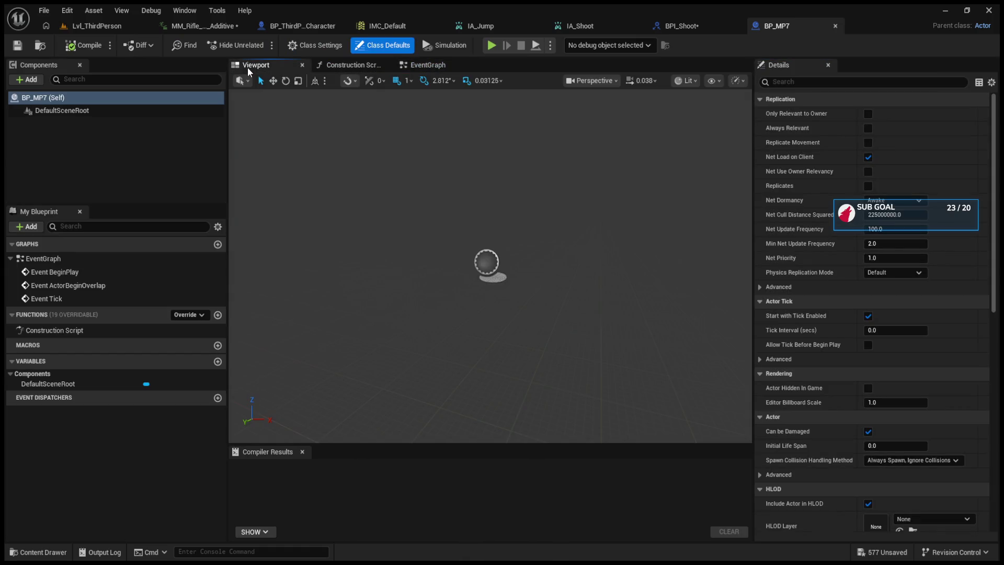
left_click(96, 26)
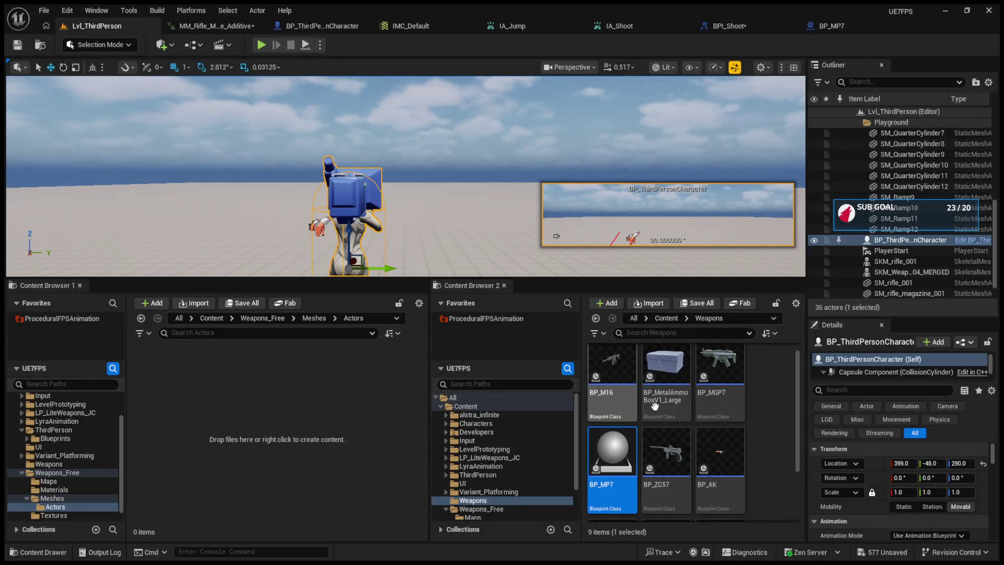
left_click(624, 453)
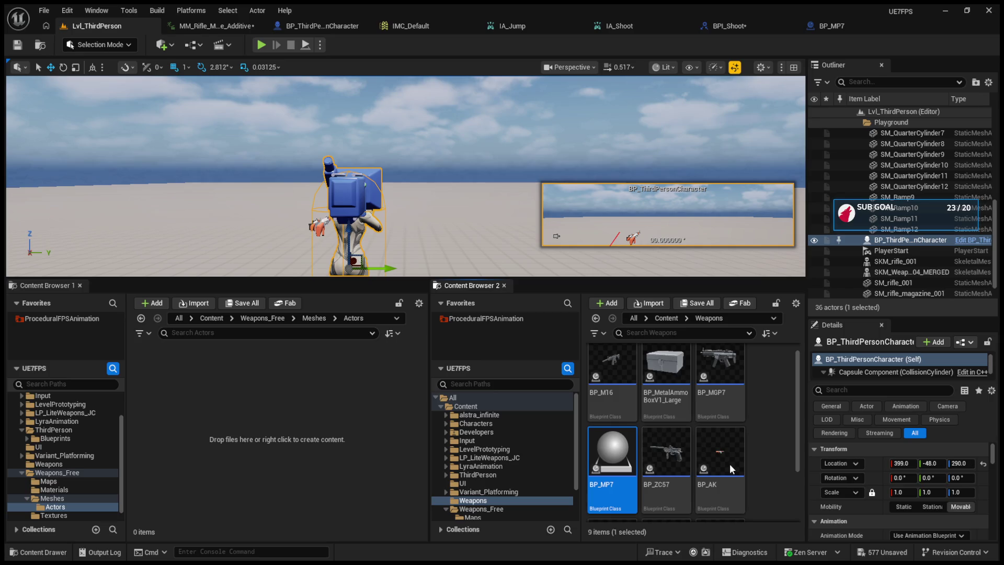
scroll(770, 409, "down", 2)
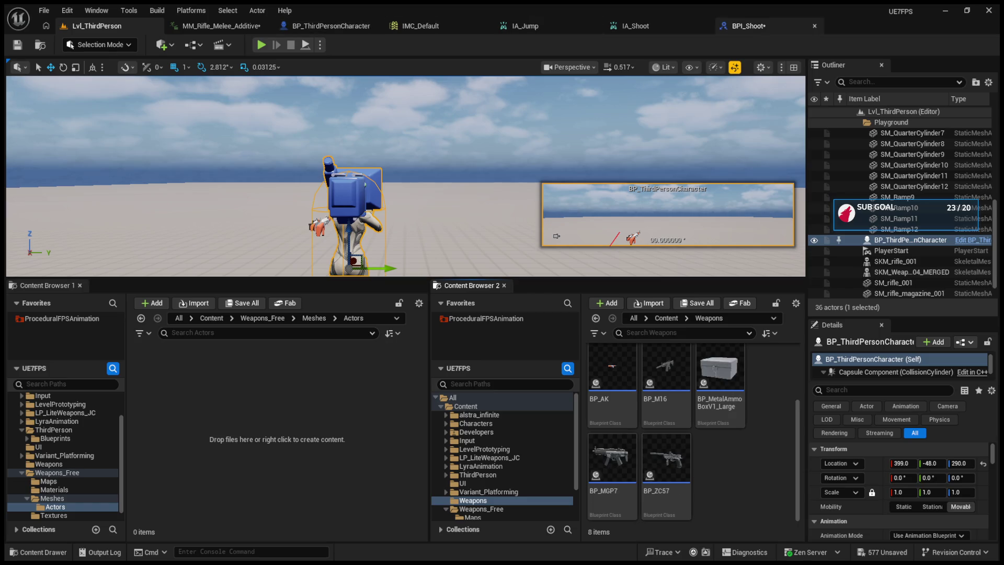
- Close the IA_Shoot and IA_Jump editors
left_click(704, 25)
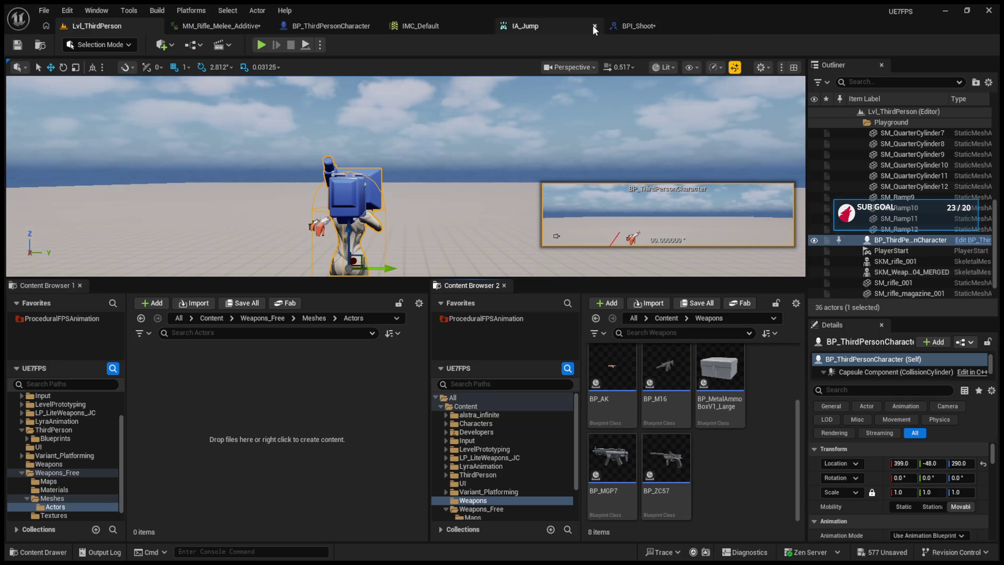
left_click(595, 27)
scroll(668, 431, "up", 3)
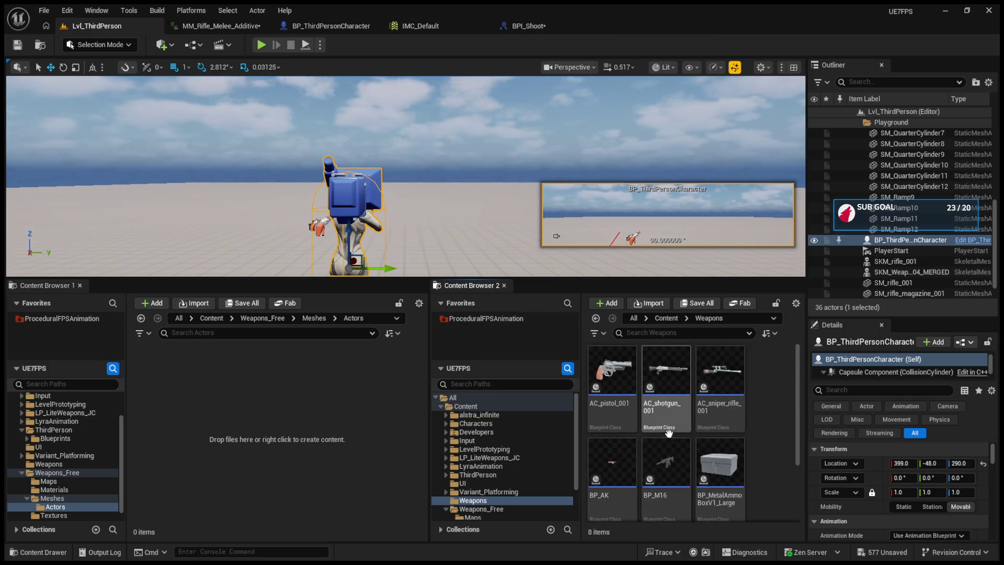
- Open BP_AK and rearrange its Fire and Event Shoot nodes
left_click(614, 481)
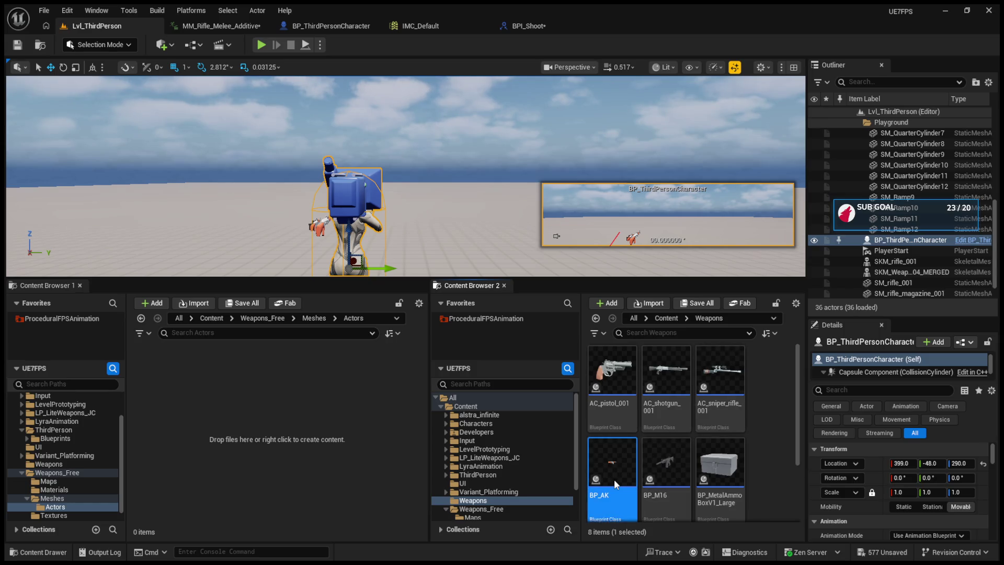
double_click(613, 475)
left_click_drag(393, 209, 482, 302)
left_click_drag(451, 256, 438, 294)
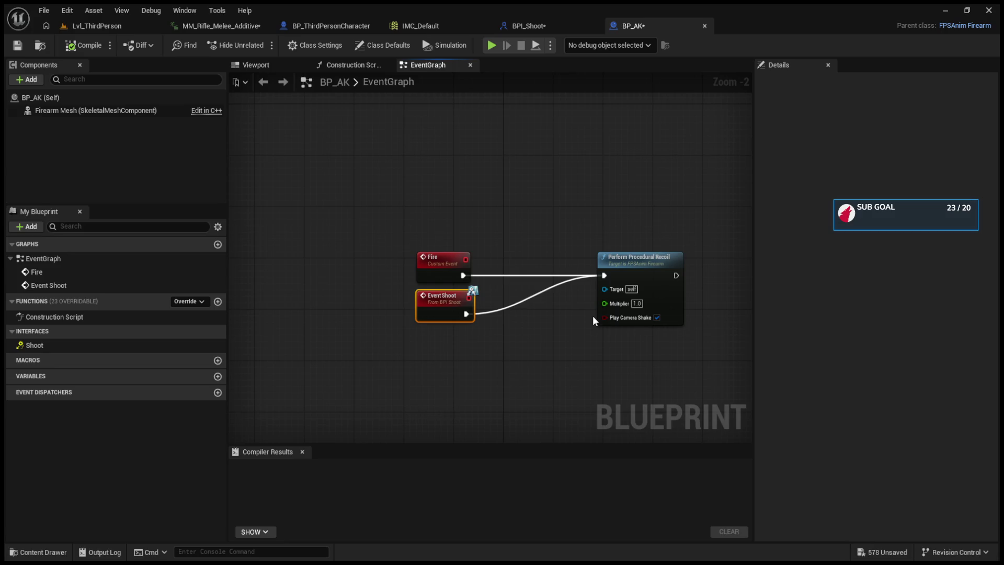
scroll(593, 319, "up", 2)
left_click_drag(407, 244, 407, 181)
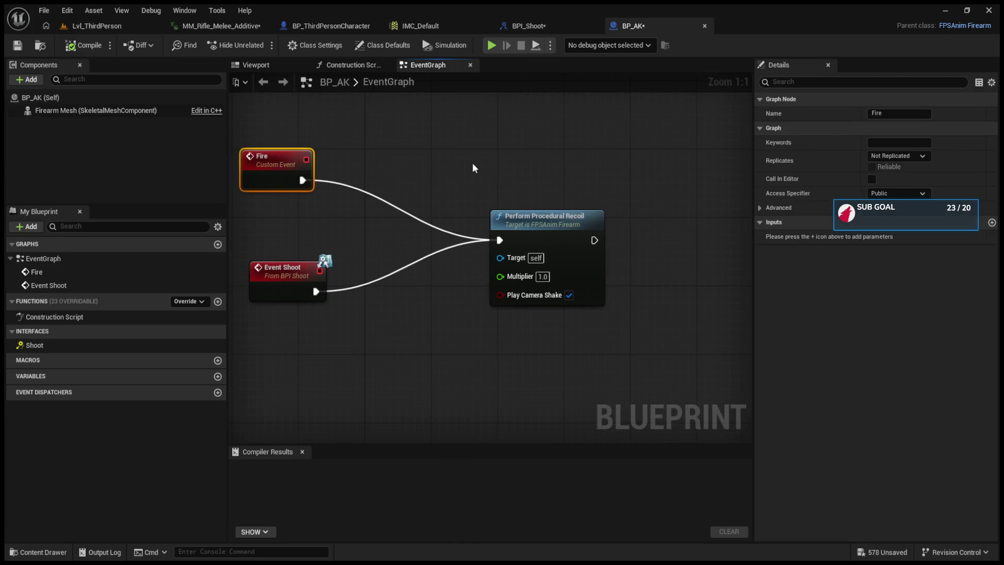
- Delete the Weapon Ref node from BP_ThirdPersonCharacter and compile it
left_click(292, 26)
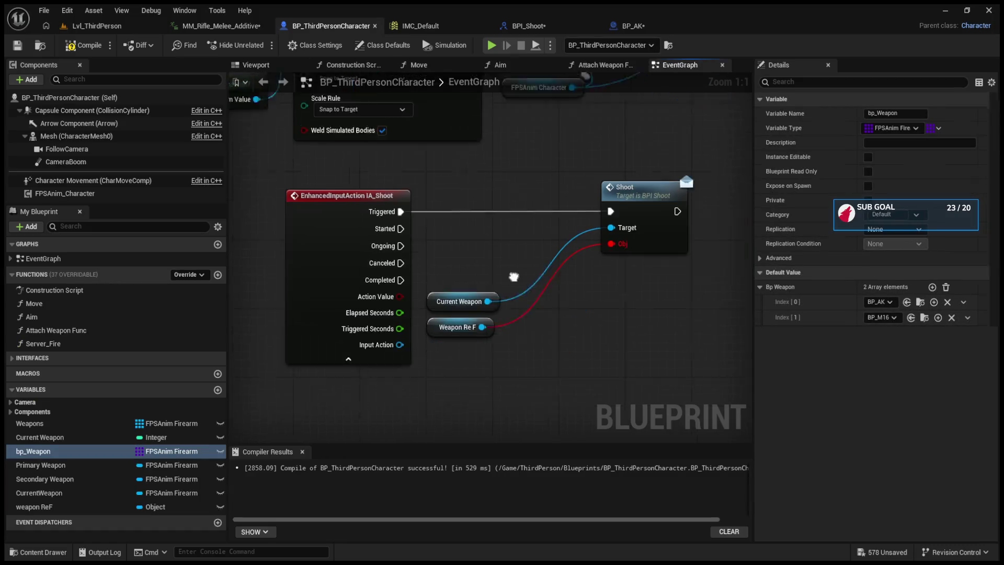
left_click_drag(514, 276, 481, 266)
left_click(418, 317)
key("Delete")
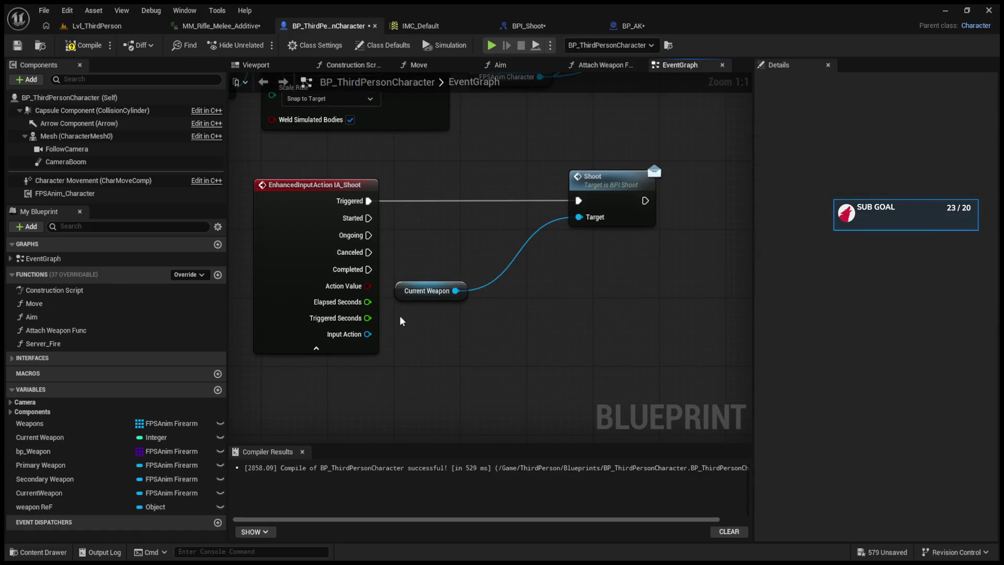
left_click(84, 45)
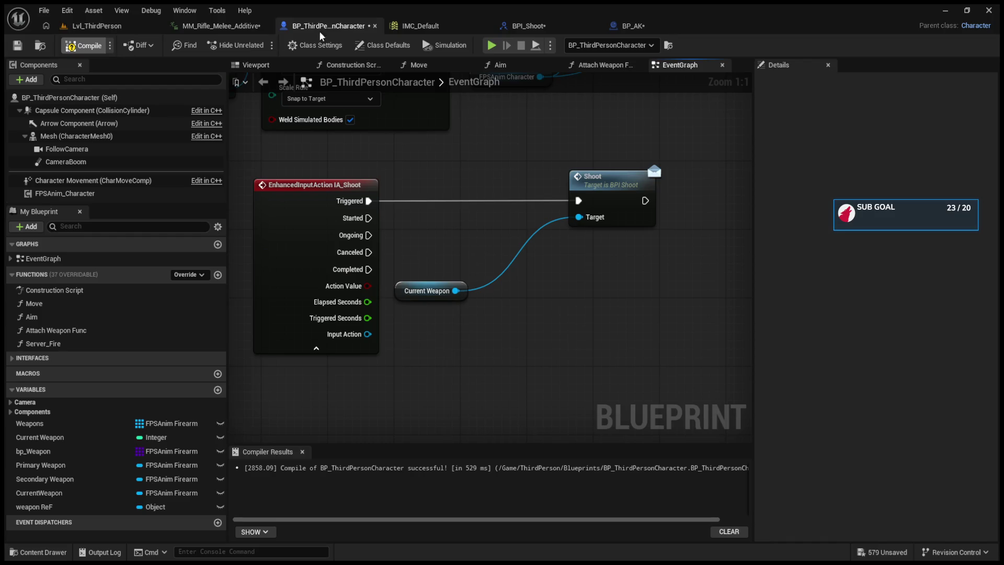
left_click(555, 27)
left_click(638, 29)
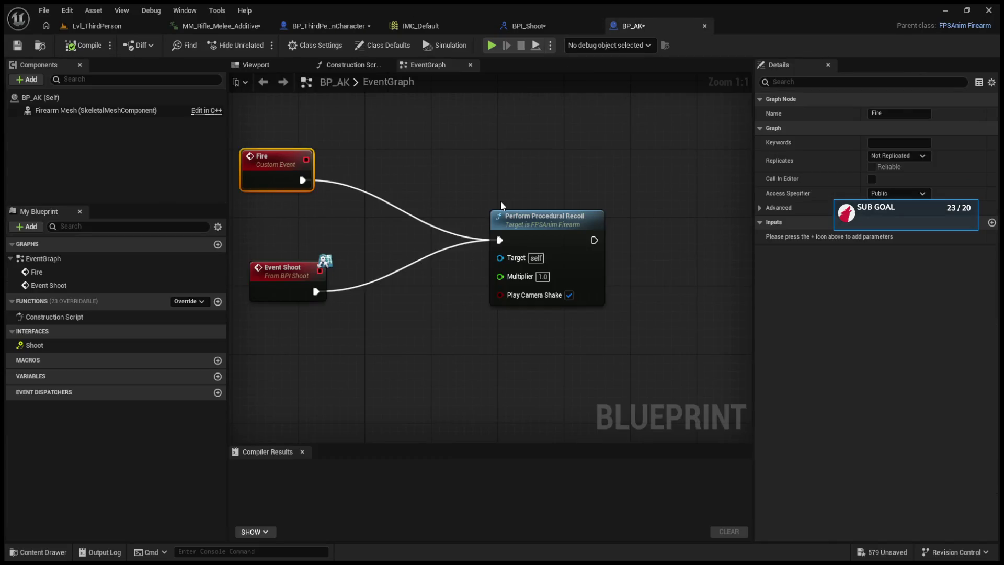
- Delete BP_AK's Fire custom event
mouse_move(516, 211)
left_mouse_down()
mouse_move(590, 270)
mouse_move(606, 270)
left_mouse_up()
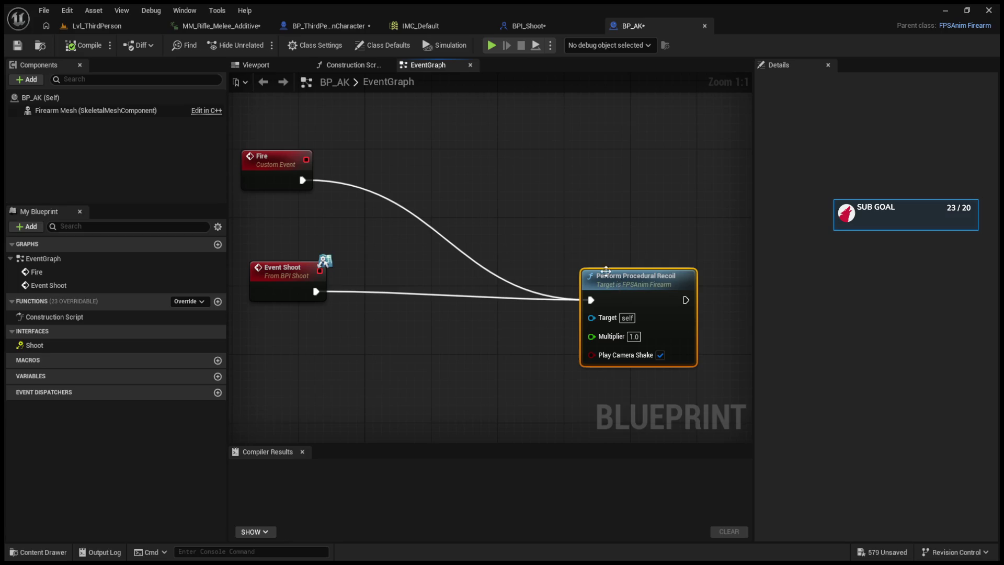
left_click_drag(287, 123, 435, 218)
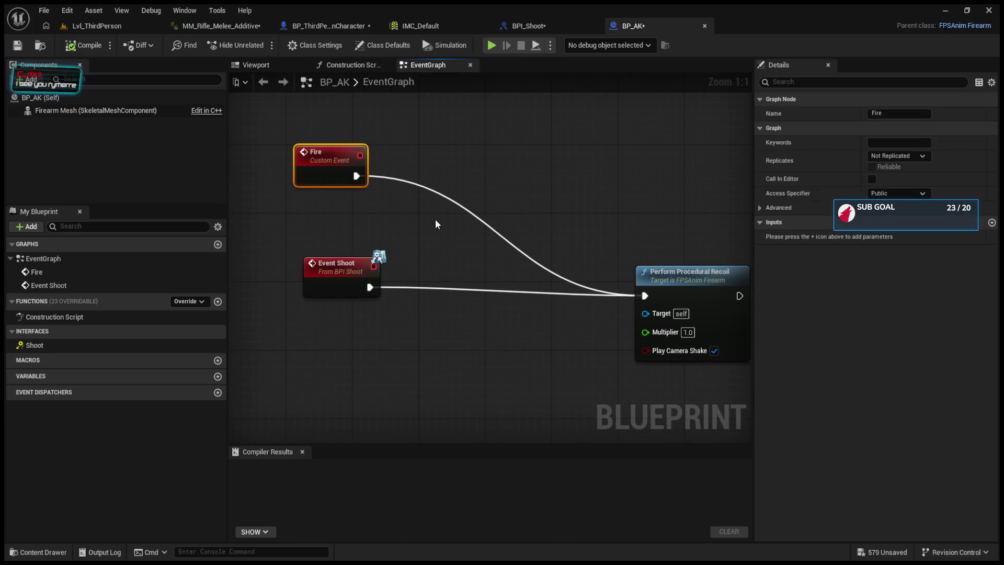
key("Delete")
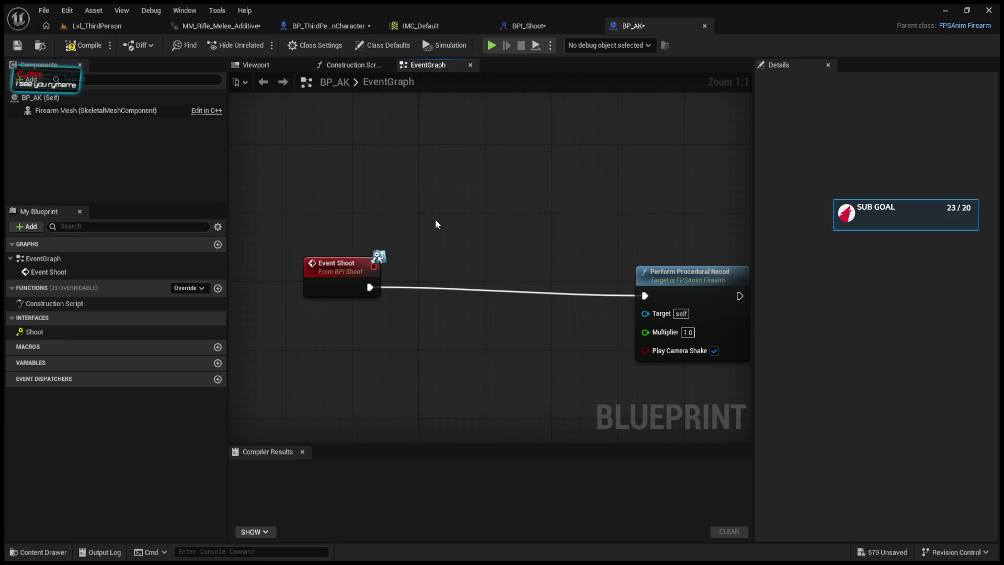
- Reposition Perform Procedural Recoil beside Event Shoot, then go back to the Lvl_ThirdPerson level
left_click_drag(711, 298, 620, 267)
left_click_drag(352, 373, 438, 300)
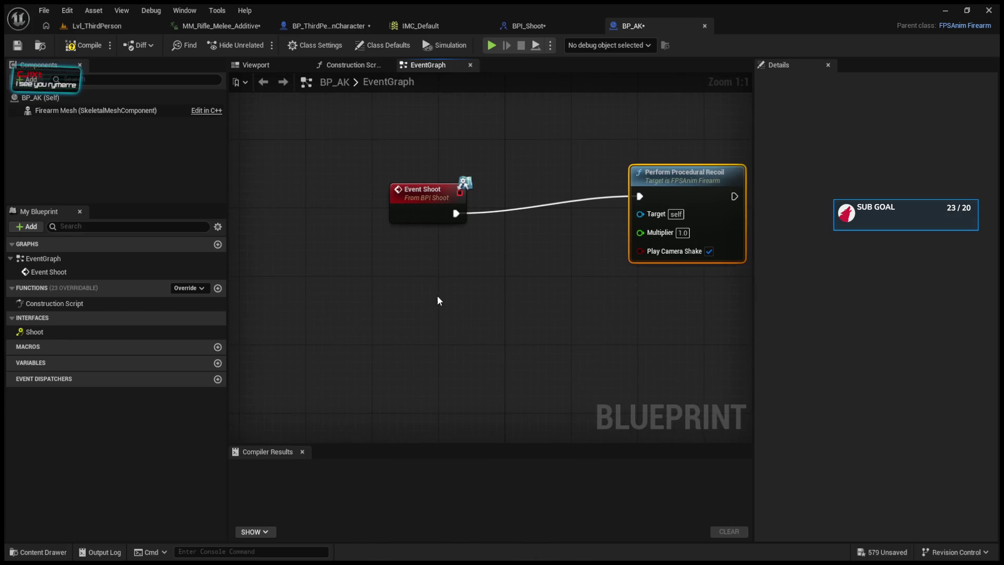
mouse_move(670, 181)
left_mouse_down()
mouse_move(687, 190)
mouse_move(655, 193)
left_mouse_up()
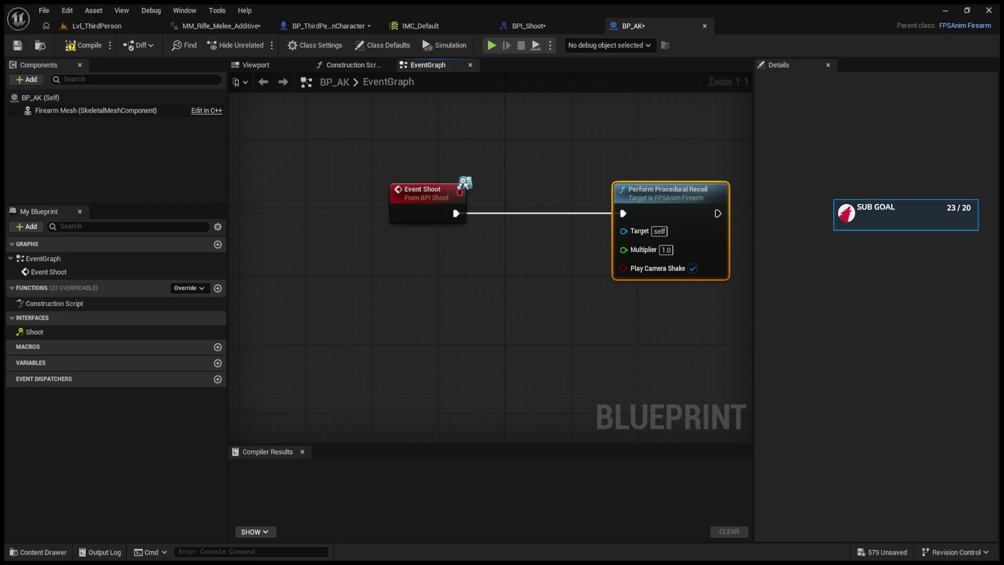
left_click_drag(522, 366, 448, 370)
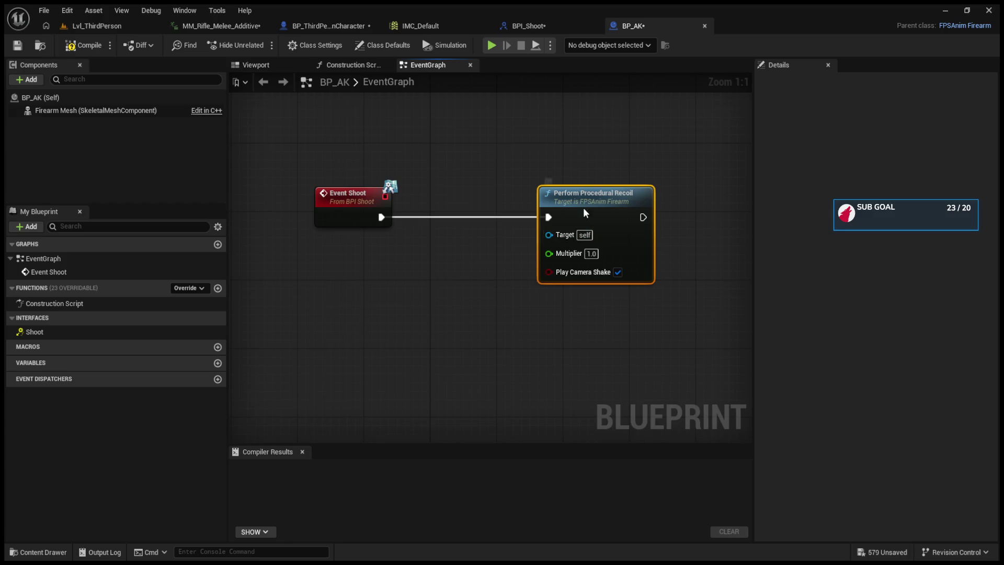
left_click_drag(579, 209, 637, 209)
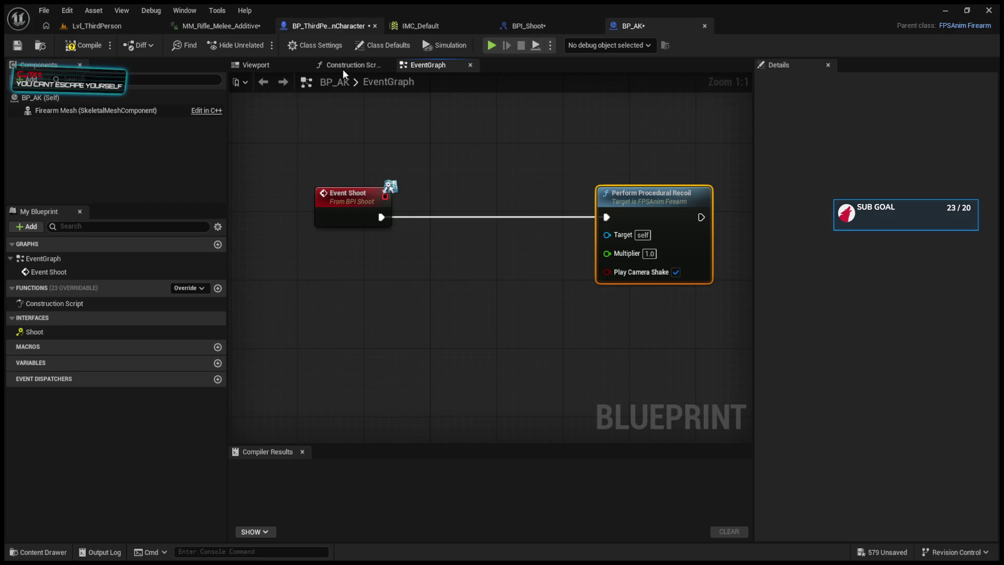
scroll(390, 258, "down", 6)
scroll(390, 257, "up", 4)
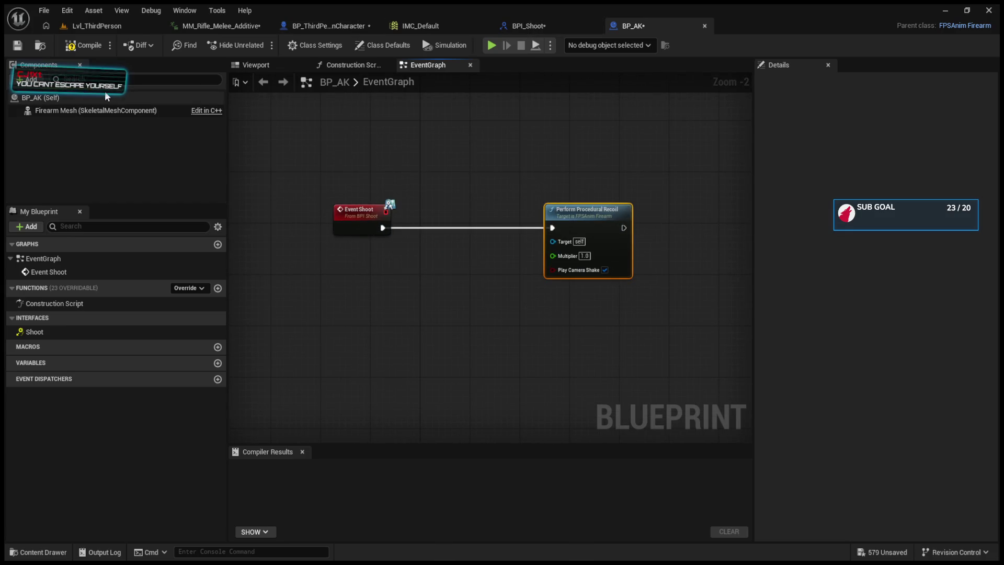
left_click(92, 28)
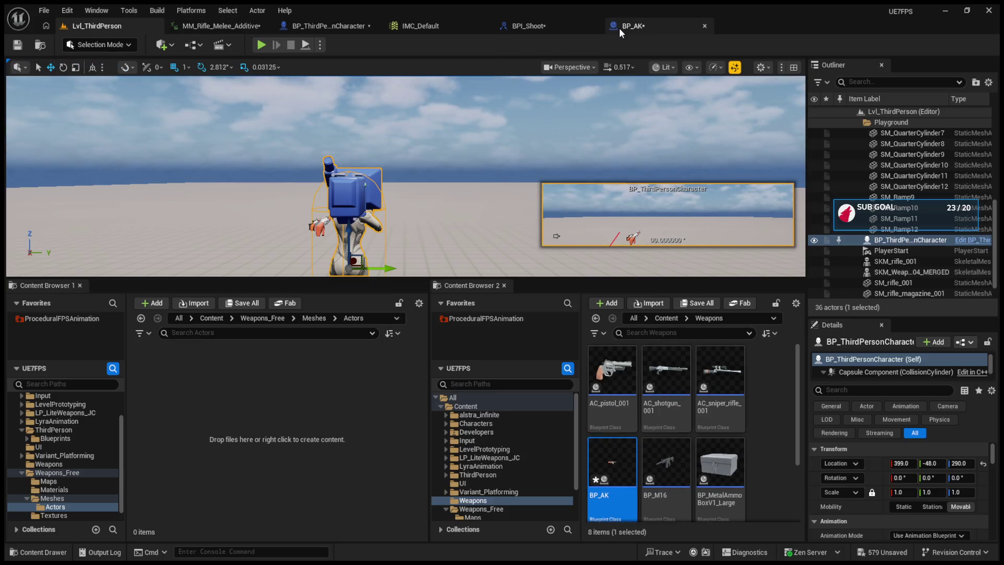
- Switch back to BP_AK's EventGraph
left_click(619, 28)
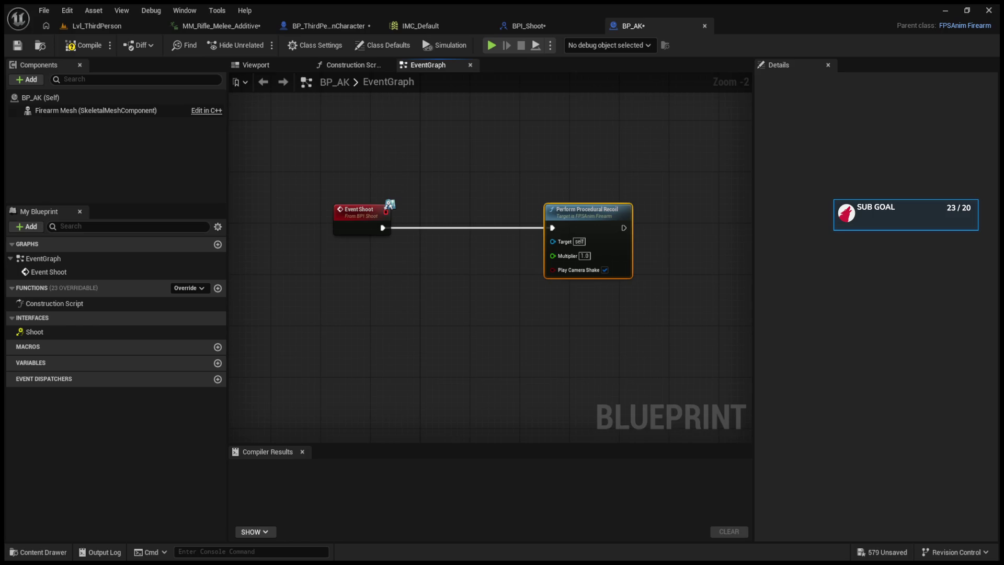
- Shift Perform Procedural Recoil left and add a Set Timer by Event node after Event Shoot
left_click_drag(562, 215, 531, 215)
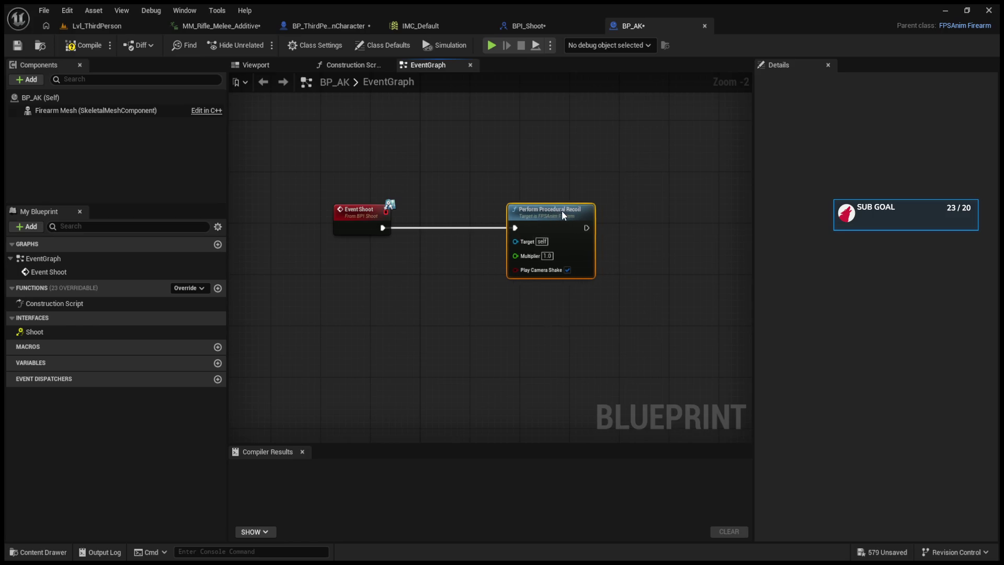
left_click_drag(382, 227, 463, 200)
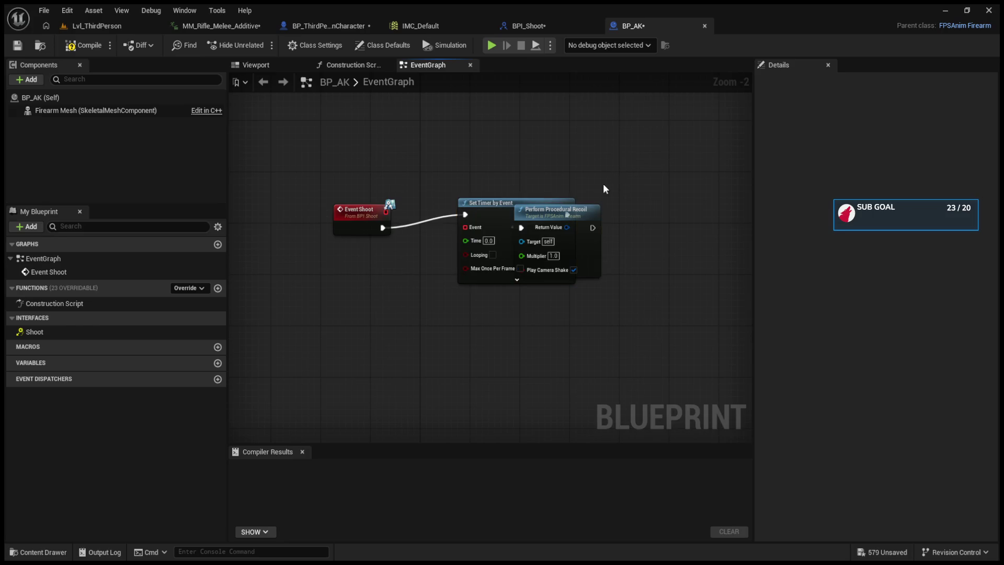
- Bind the timer's Event input to a new custom event named Full Auto
left_click(538, 225)
key("q")
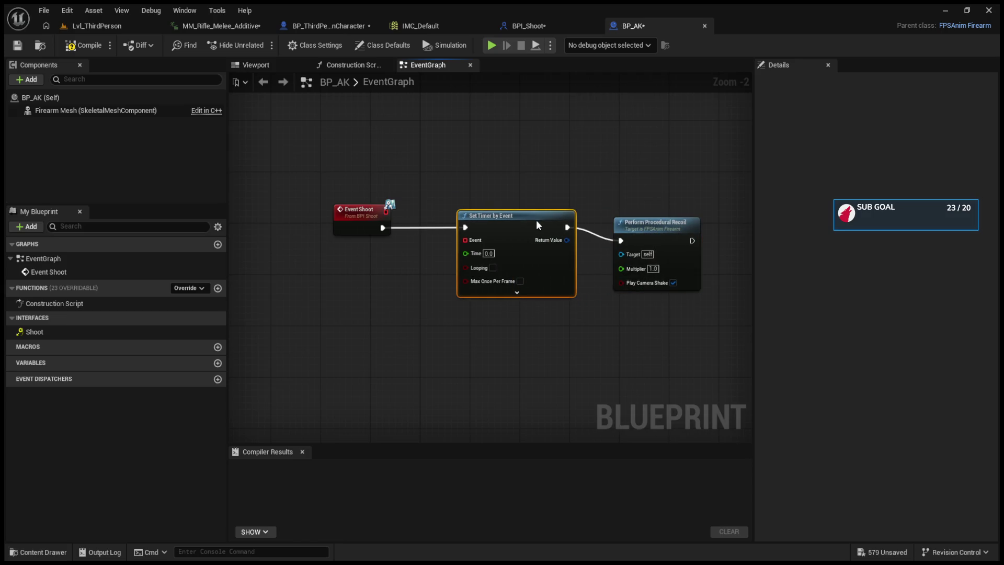
left_click_drag(472, 243, 355, 313)
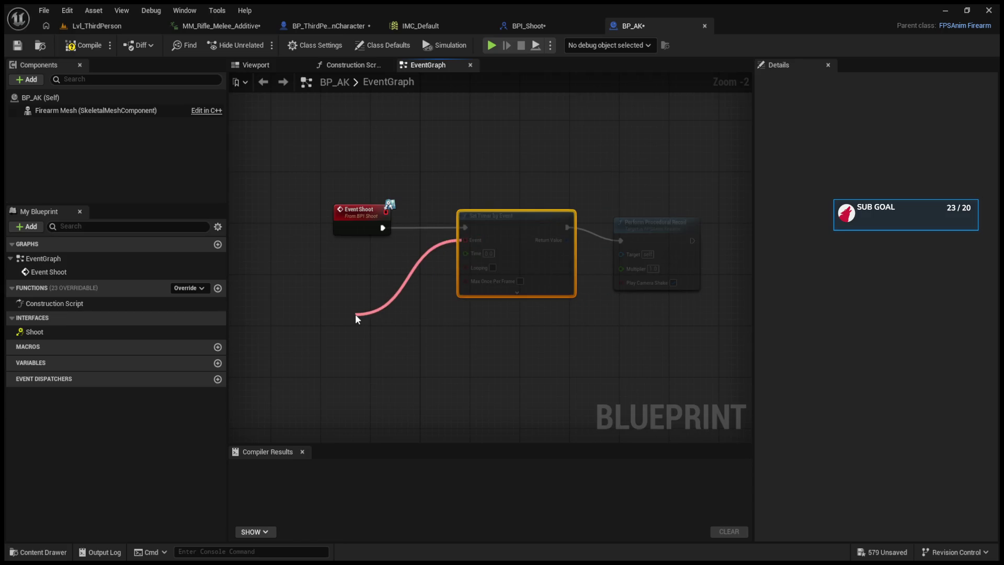
left_click(401, 378)
type("Full")
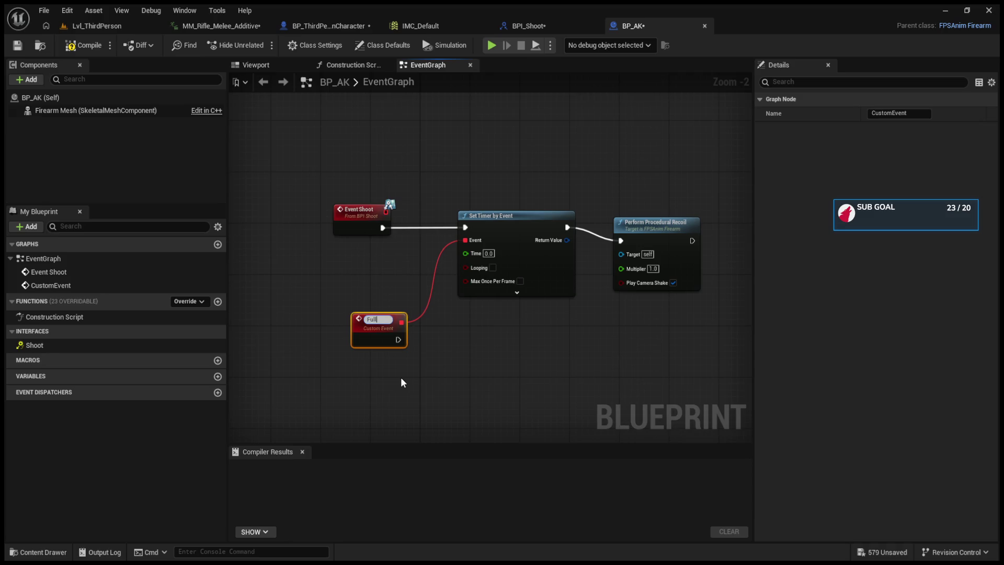
type(" Auto")
key("Return")
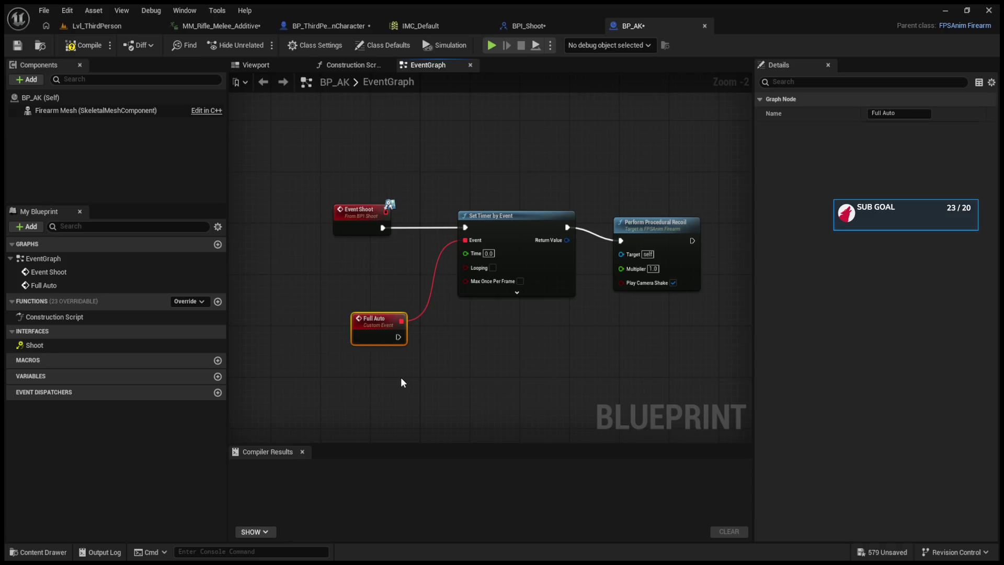
- Duplicate Perform Procedural Recoil and wire the copy to the Full Auto event
left_click(644, 226)
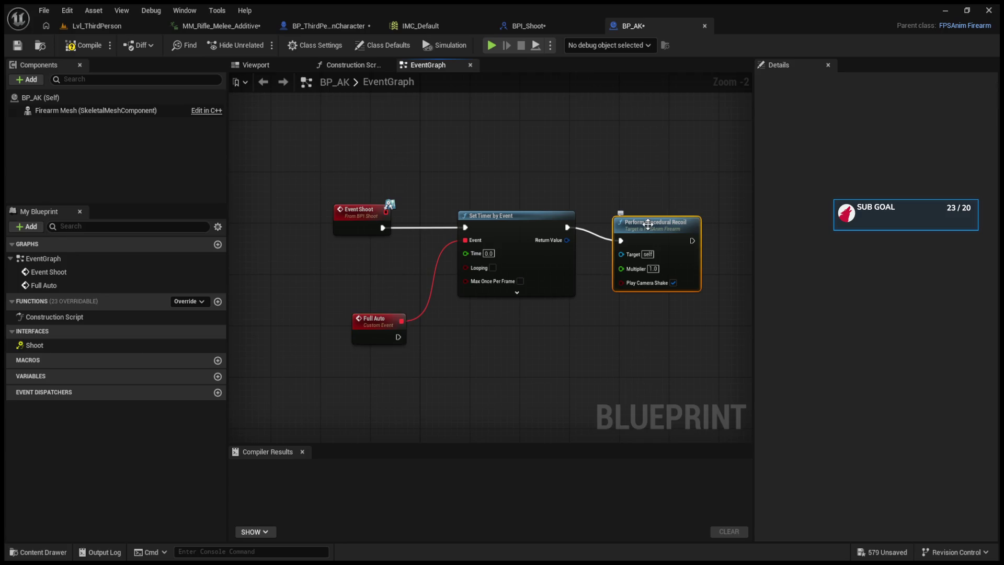
key("ctrl+c")
key("ctrl+v")
left_click_drag(591, 391, 496, 343)
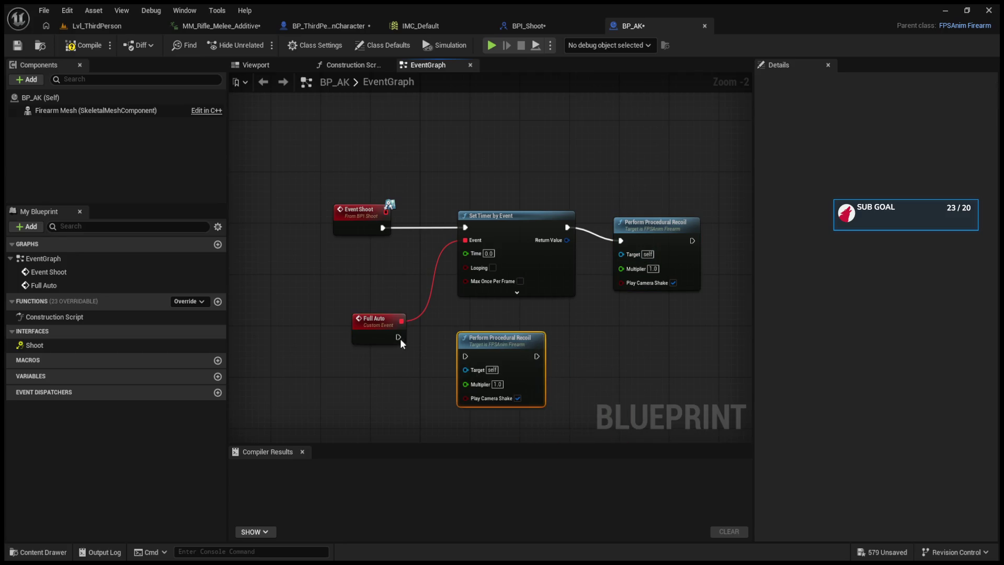
mouse_move(399, 337)
left_mouse_down()
mouse_move(464, 356)
mouse_move(496, 326)
left_mouse_up()
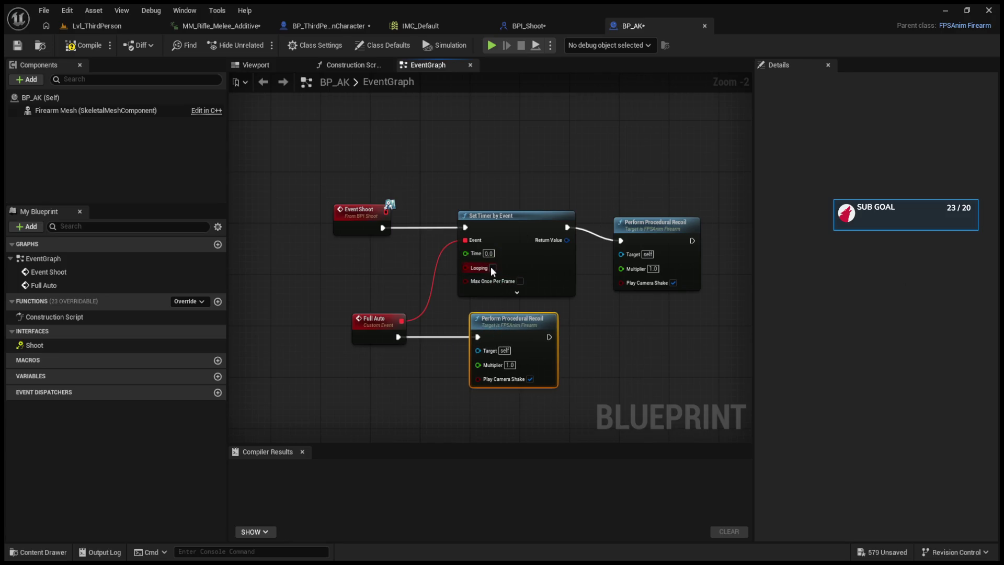
- Enable Looping on Set Timer by Event and align it with the upper recoil node
left_click(492, 268)
left_click_drag(516, 212, 516, 221)
left_click_drag(654, 224, 647, 213)
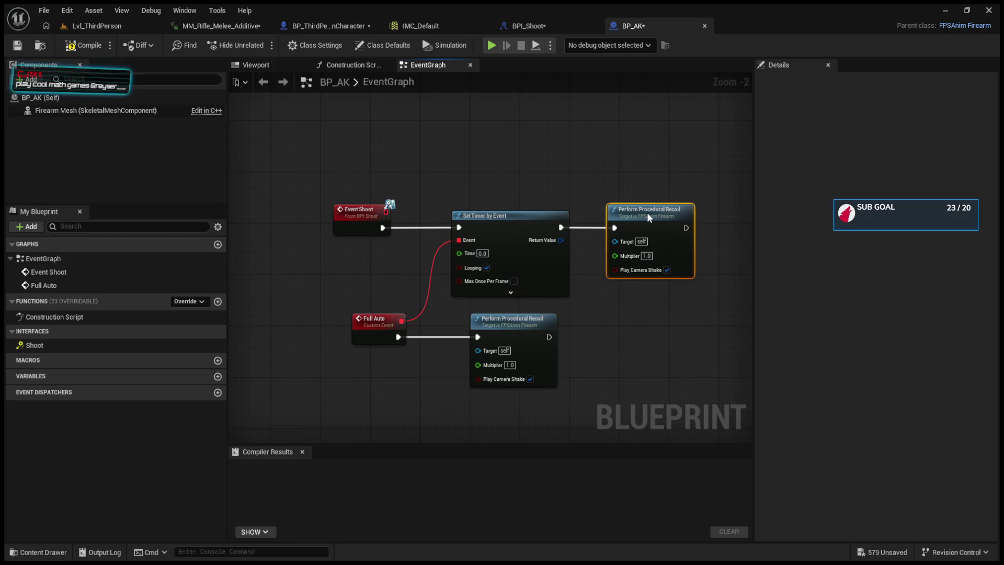
- After a brief simulation, change the Set Timer by Event node's Time value from 0.0 to 0.1
left_click(492, 45)
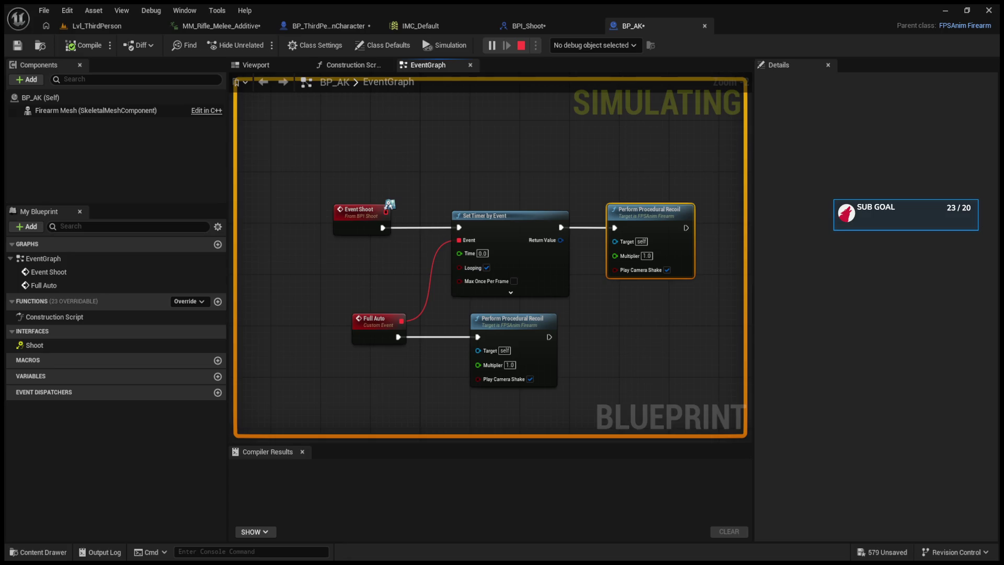
key("Escape")
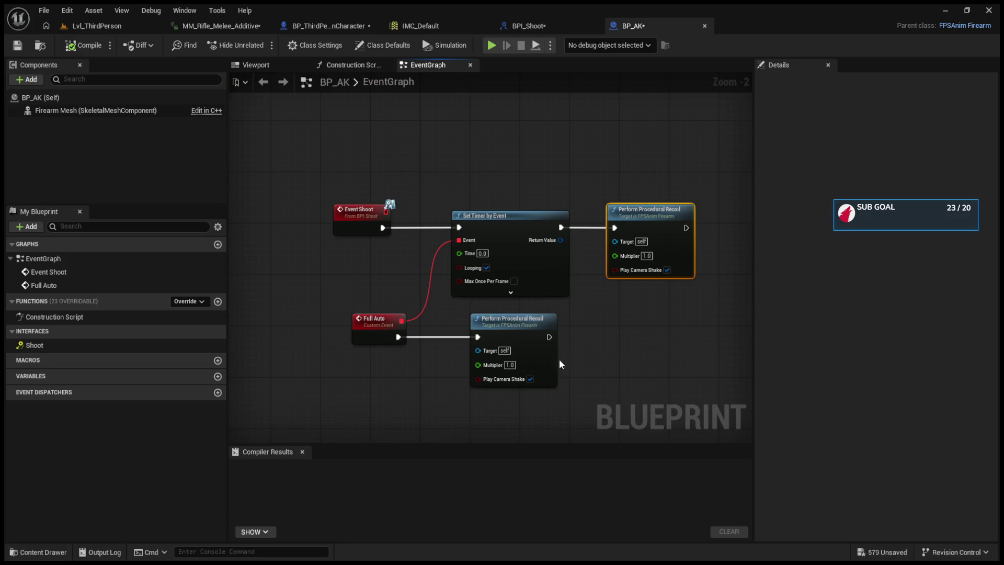
scroll(531, 400, "up", 2)
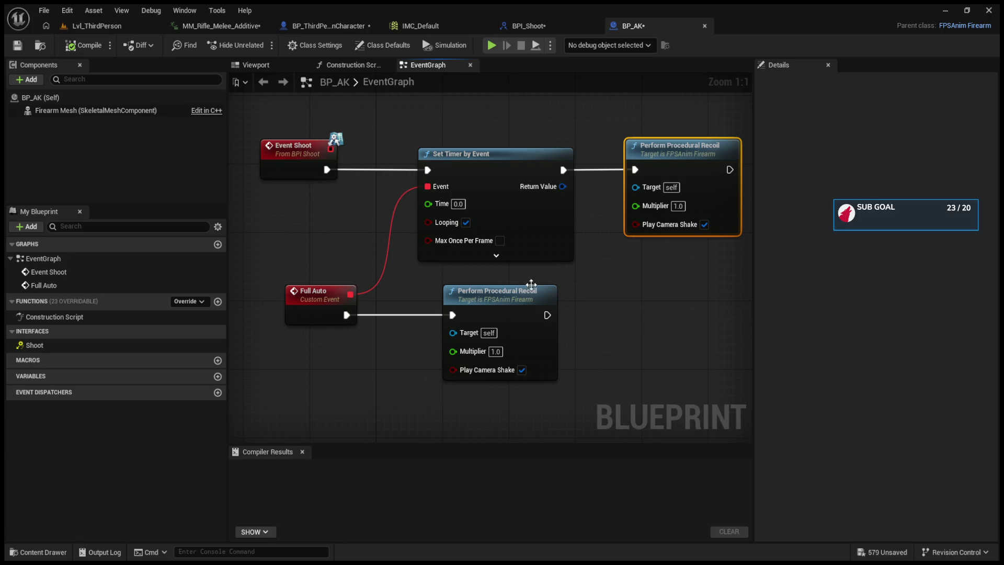
left_click(512, 253)
left_click(569, 299)
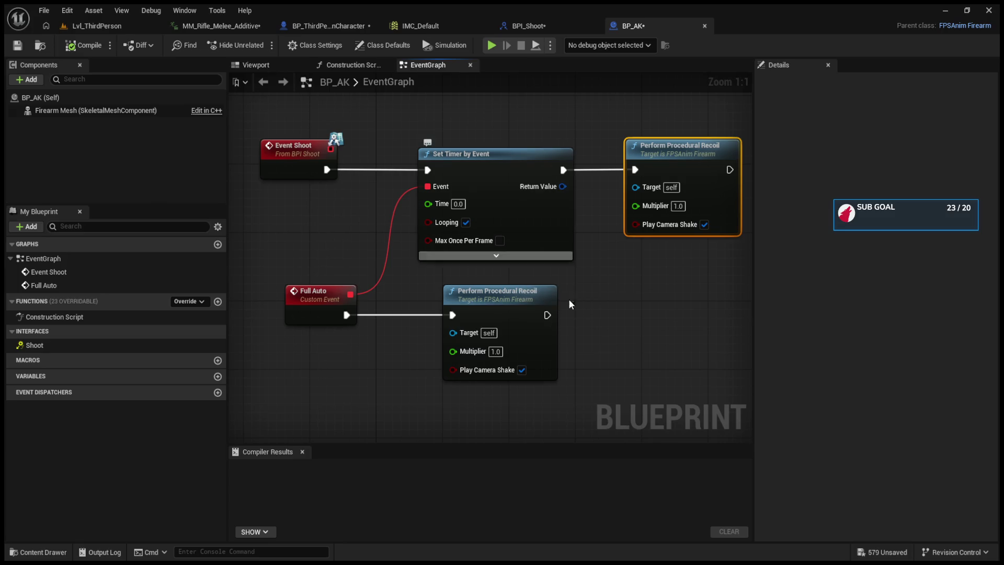
left_click(460, 203)
key("BackSpace")
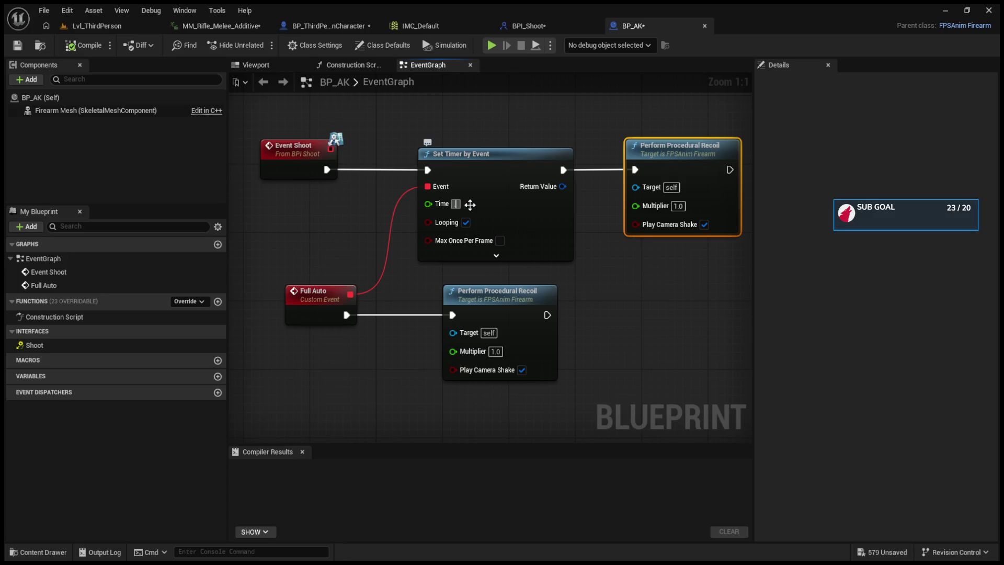
- Play-test the level, enlarge the level viewport, and return to the BP_AK graph
left_click(96, 26)
left_click(261, 47)
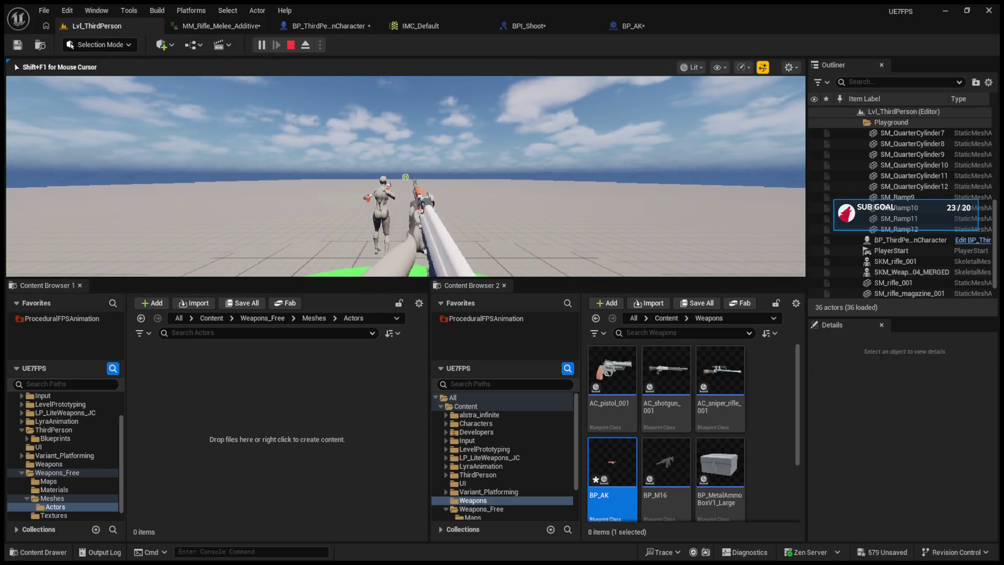
key("Escape")
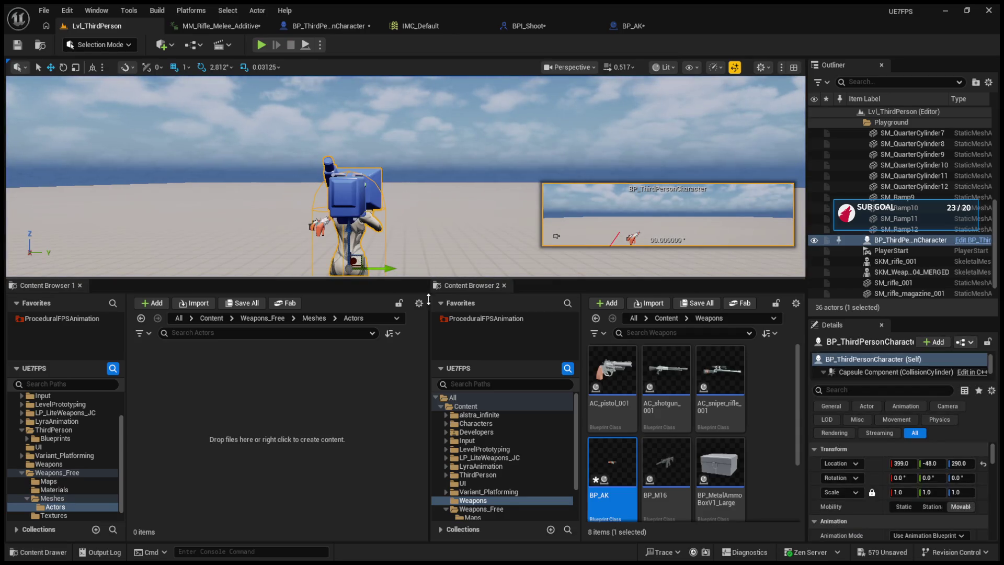
left_click_drag(429, 277, 430, 418)
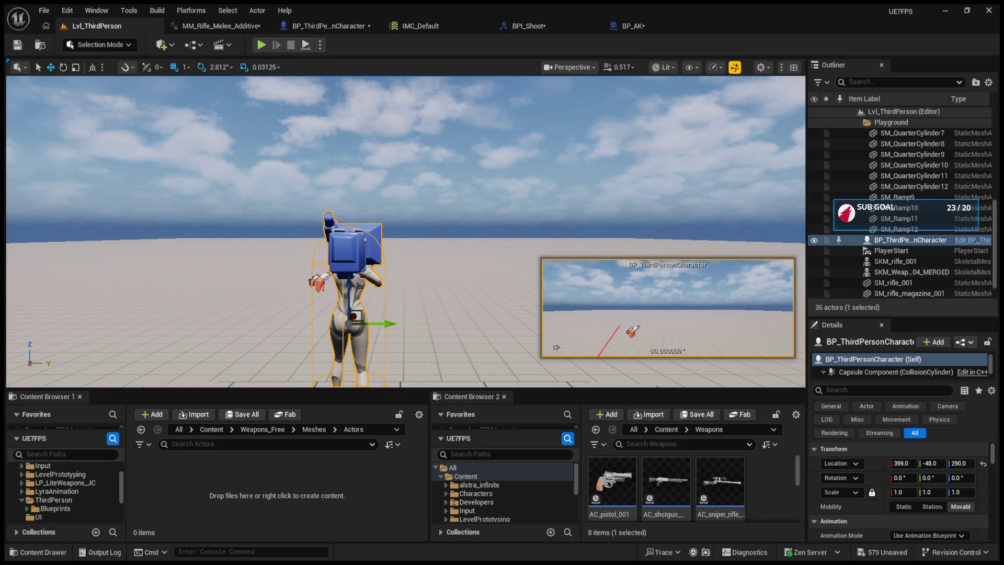
left_click(361, 26)
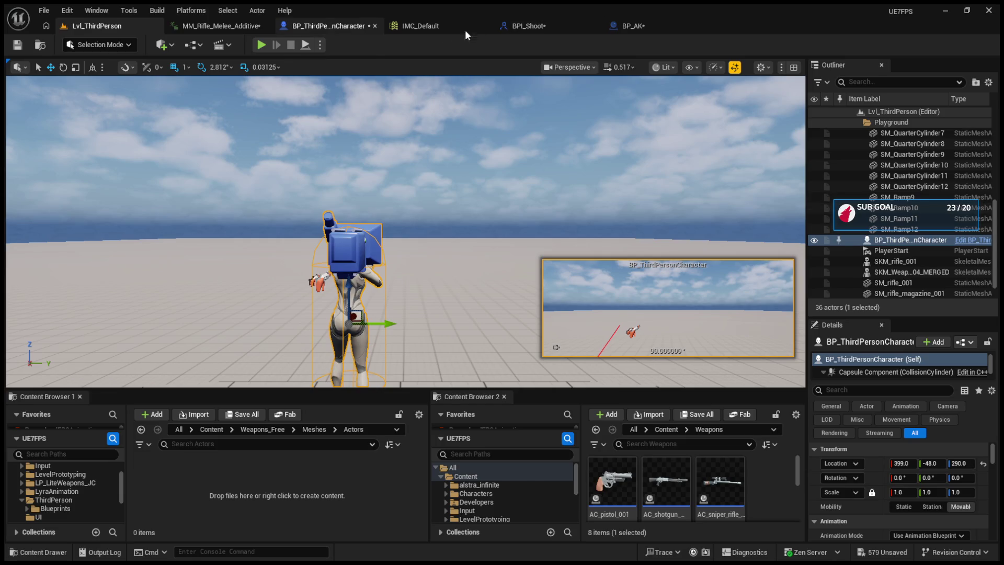
left_click(534, 27)
left_click(622, 27)
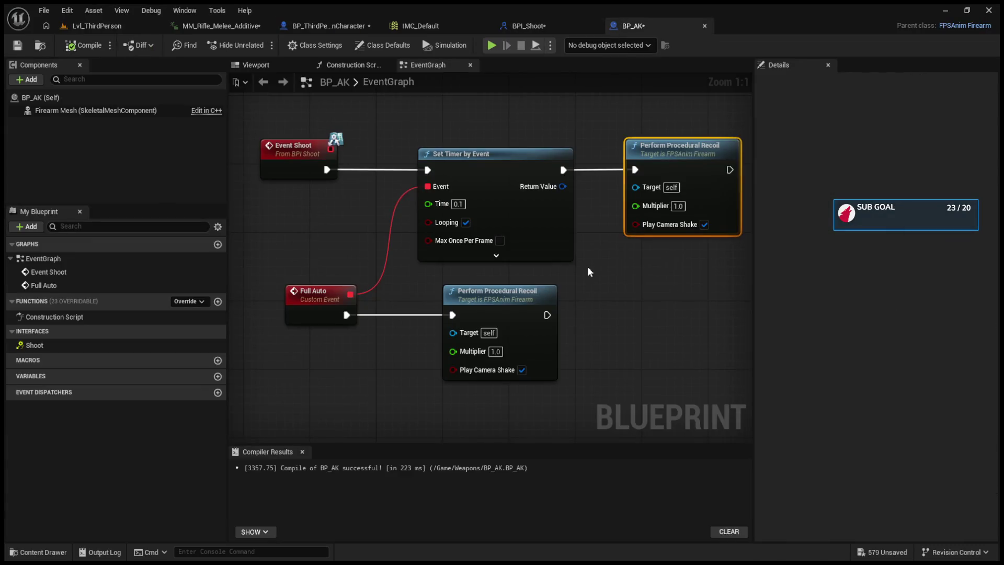
- Promote the Set Timer by Event Return Value to a variable named Full Auto Timer
left_click_drag(580, 131, 680, 131)
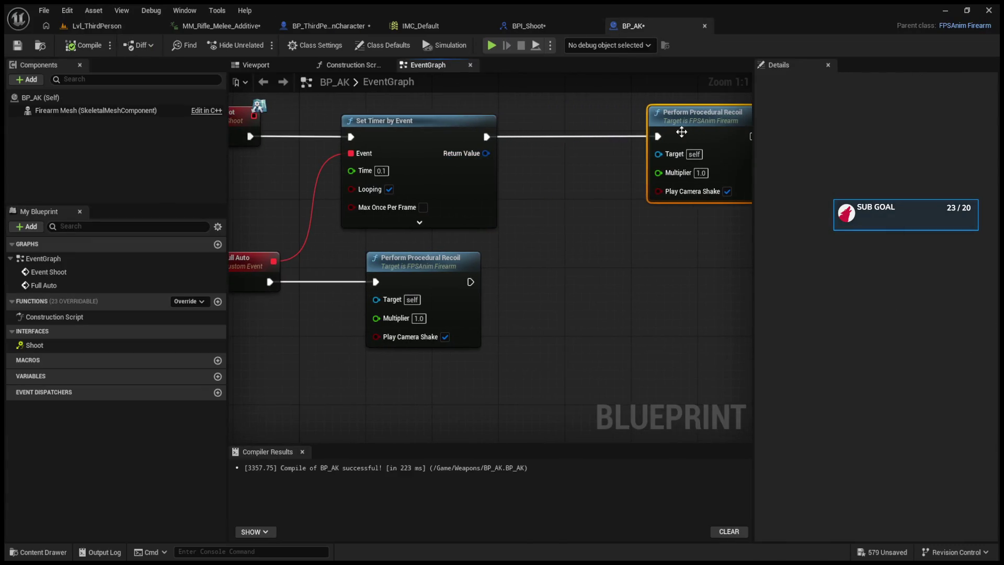
left_click(487, 153)
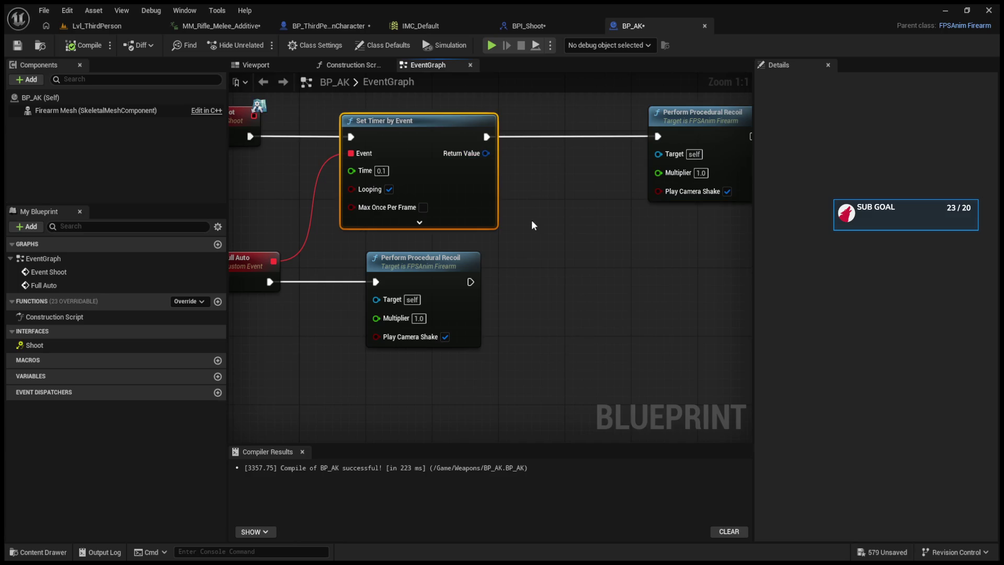
right_click(486, 153)
left_click(530, 187)
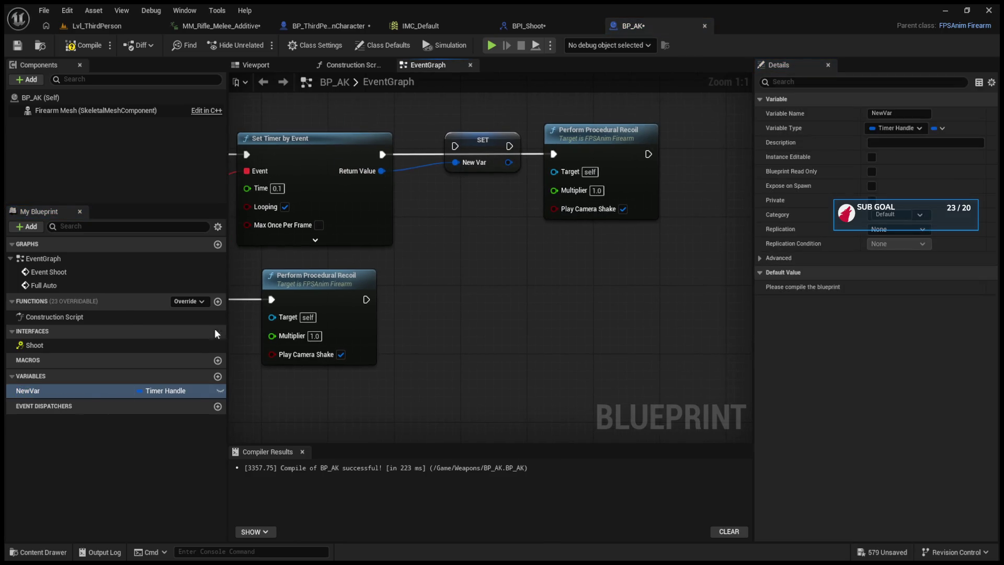
key("F2")
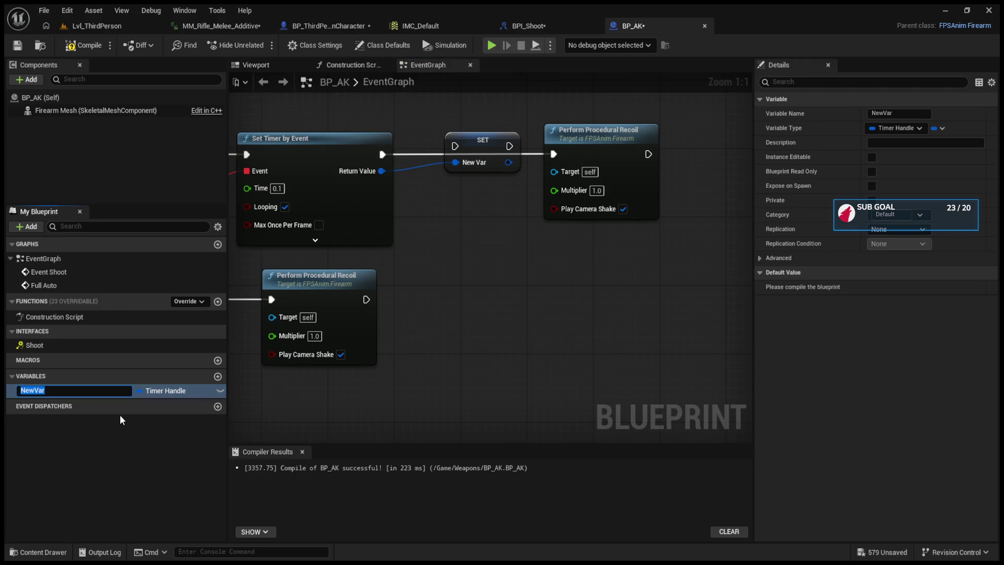
key("BackSpace")
type("Full AUT")
key("BackSpace")
key("BackSpace")
type("uto Timer")
key("Return")
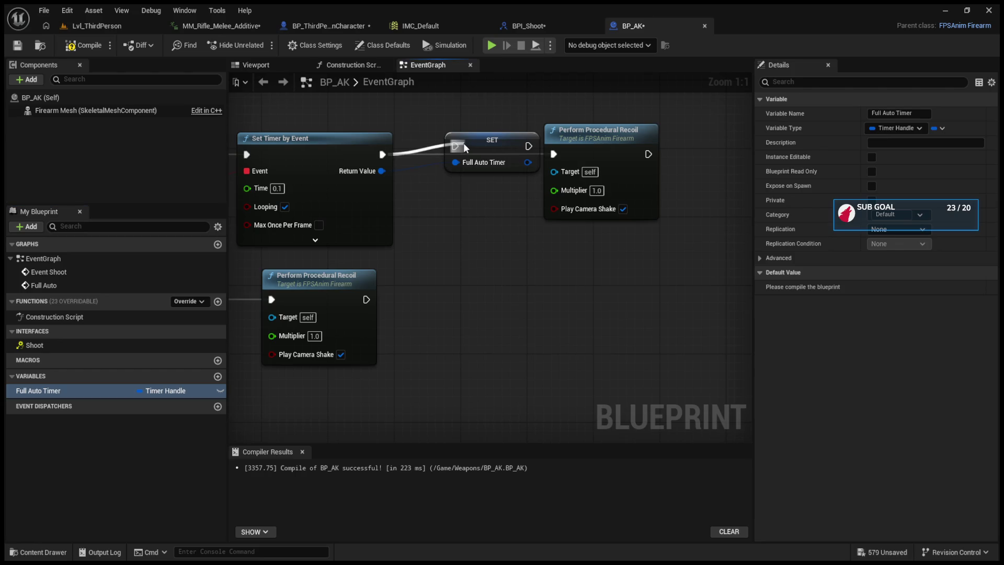
- Place the SET node after the timer node, unhook its exec wire, and compile BP_AK
mouse_move(471, 145)
left_mouse_down()
mouse_move(438, 153)
mouse_move(553, 152)
left_mouse_up()
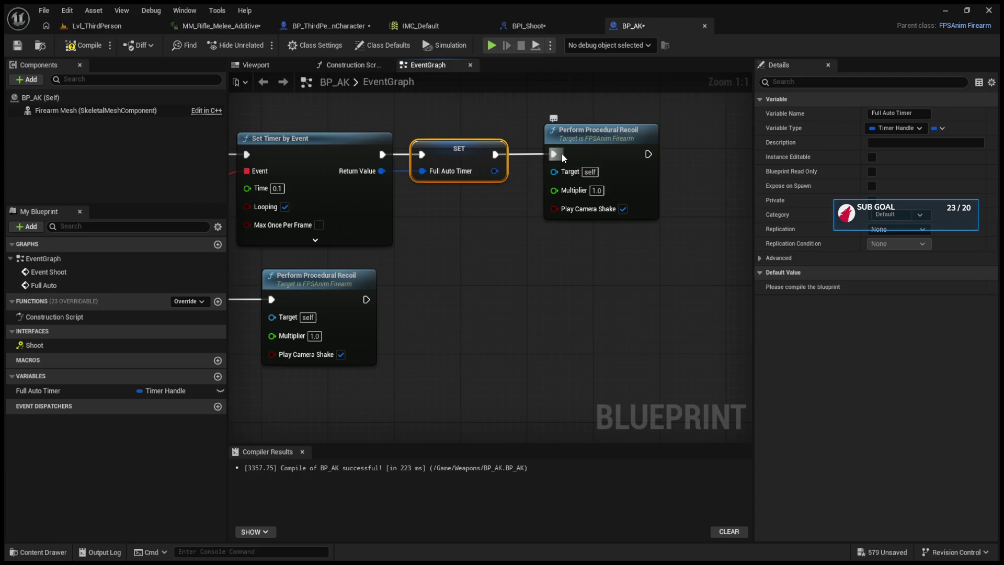
left_click(554, 154, "alt")
left_click(103, 47)
left_click(118, 26)
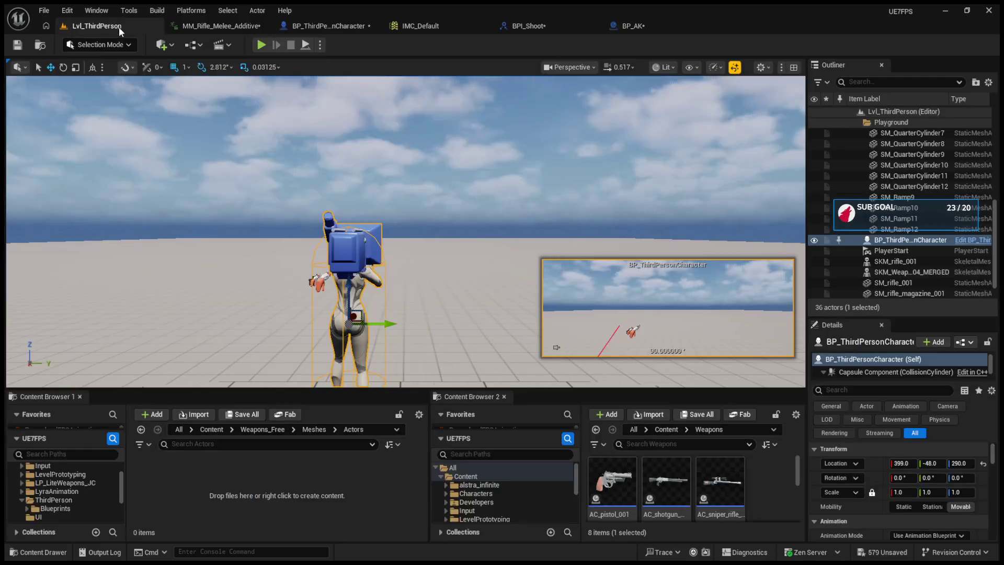
- Return to the BP_AK graph and delete an accidentally pasted duplicate SET node
left_click(315, 28)
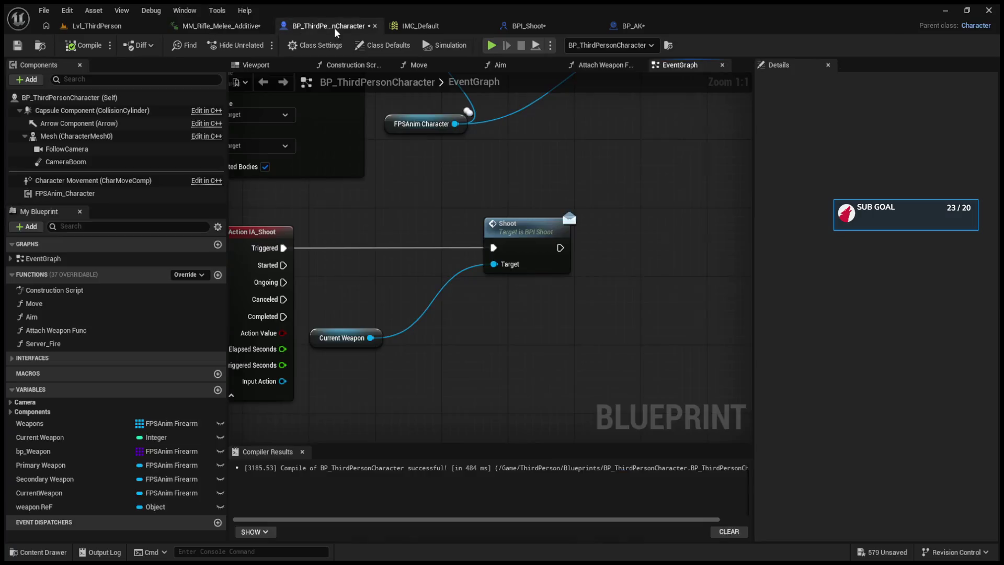
left_click(520, 26)
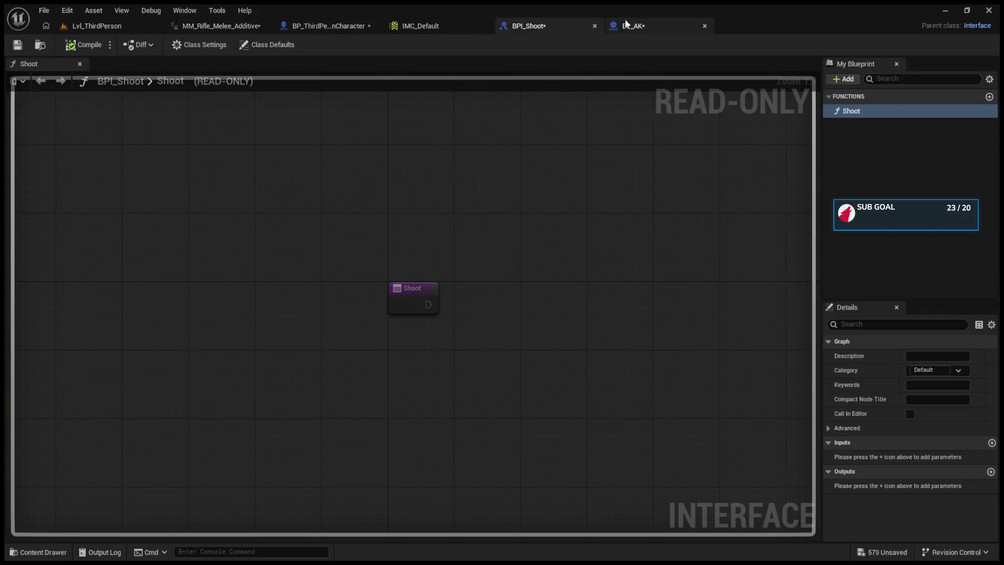
left_click(627, 24)
key("ctrl+c")
key("ctrl+v")
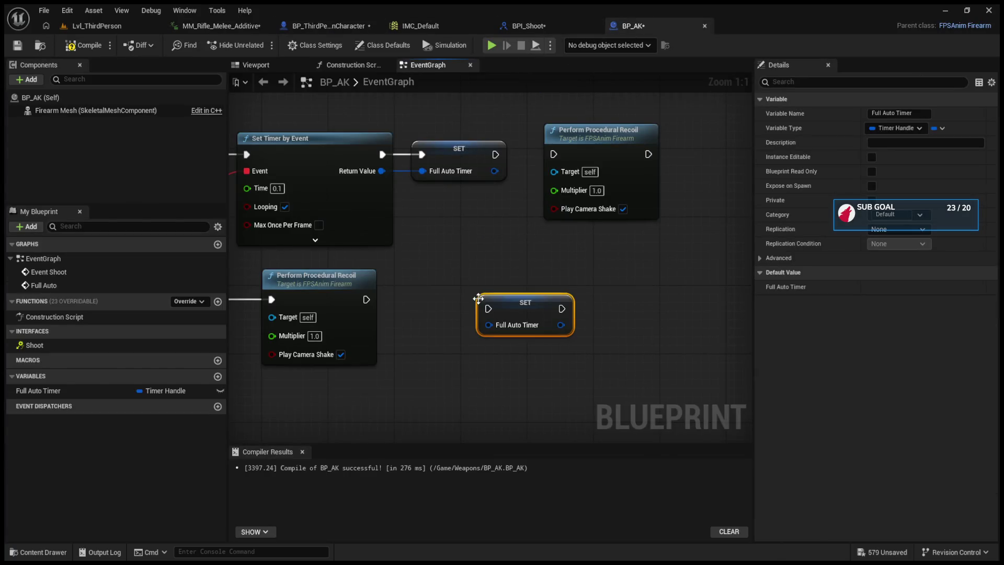
left_click_drag(527, 300, 470, 337)
key("Delete")
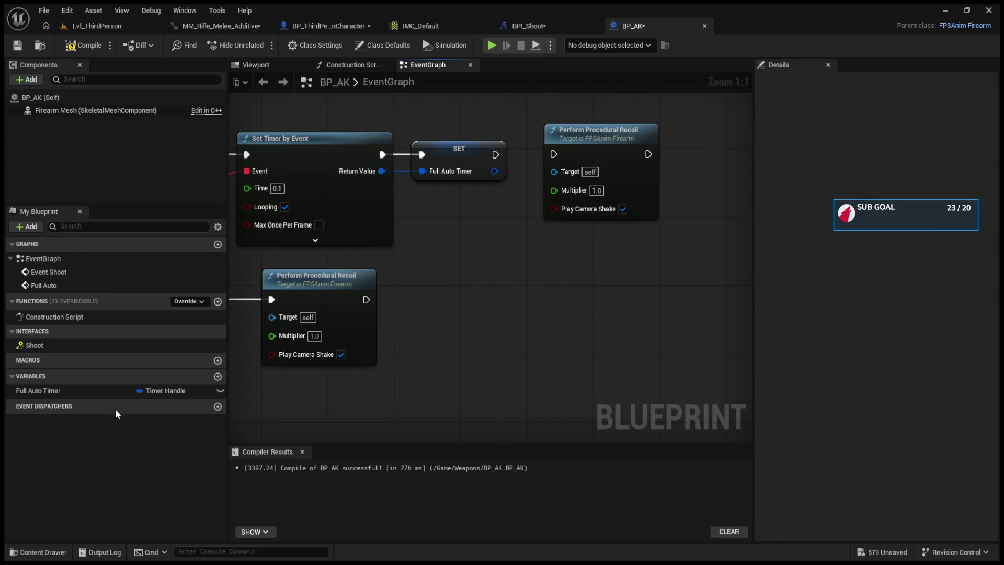
- Add a Full Auto Timer getter feeding Clear and Invalidate Timer by Handle, wired after Perform Procedural Recoil
left_click(146, 393)
mouse_move(387, 421)
left_mouse_down()
mouse_move(456, 363)
mouse_move(485, 308)
left_mouse_up()
left_click(459, 360)
left_click_drag(367, 299, 446, 299)
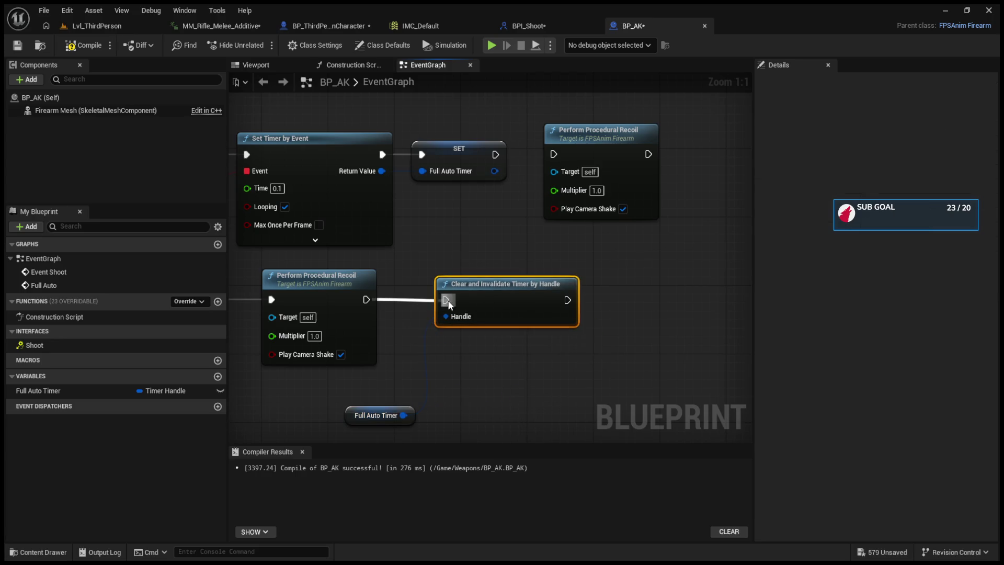
left_click(97, 26)
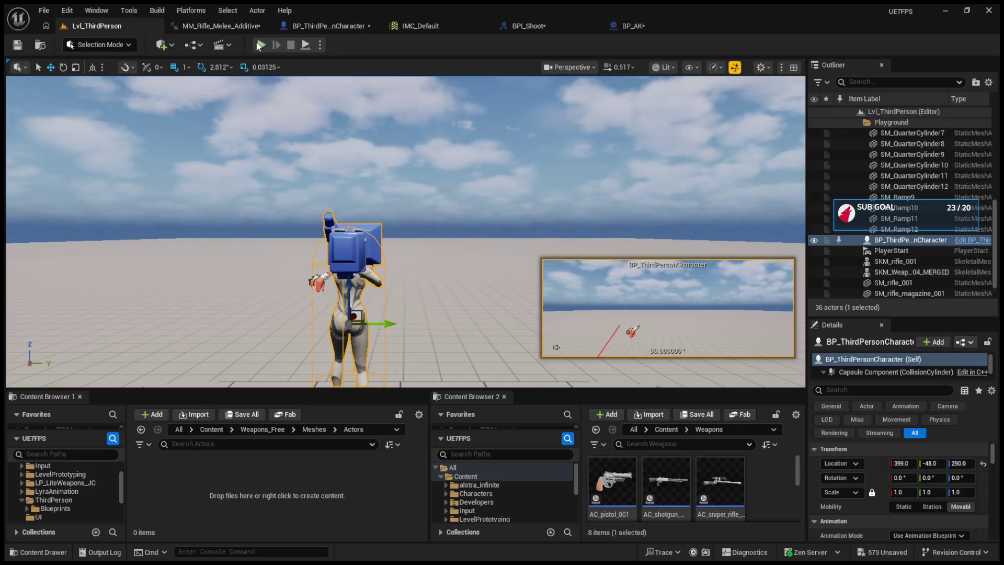
- Play-test firing, stop the session, and bring IA_Shoot into view in BP_ThirdPersonCharacter's EventGraph
left_click(260, 45)
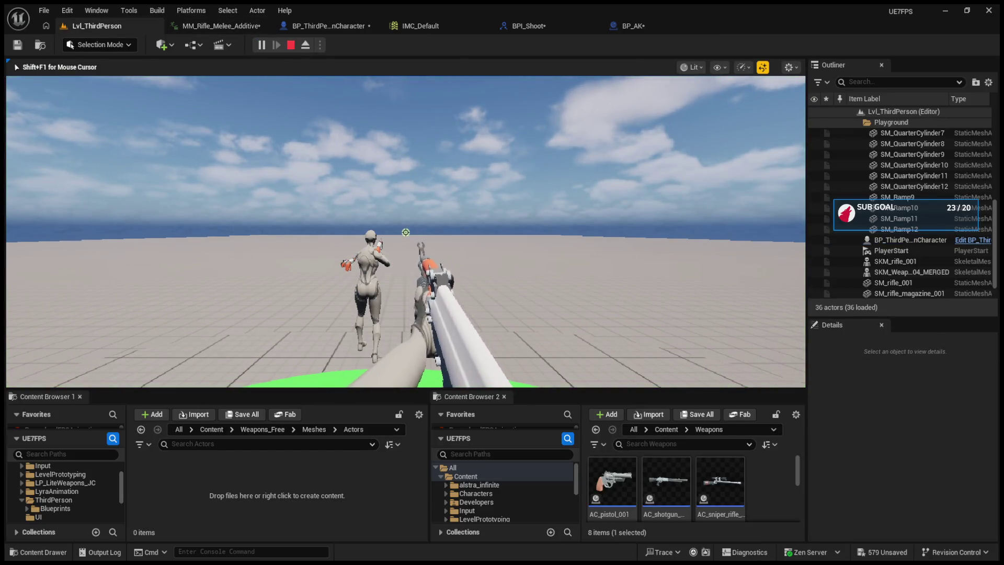
key("shift+F1")
key("F8")
left_click(377, 237)
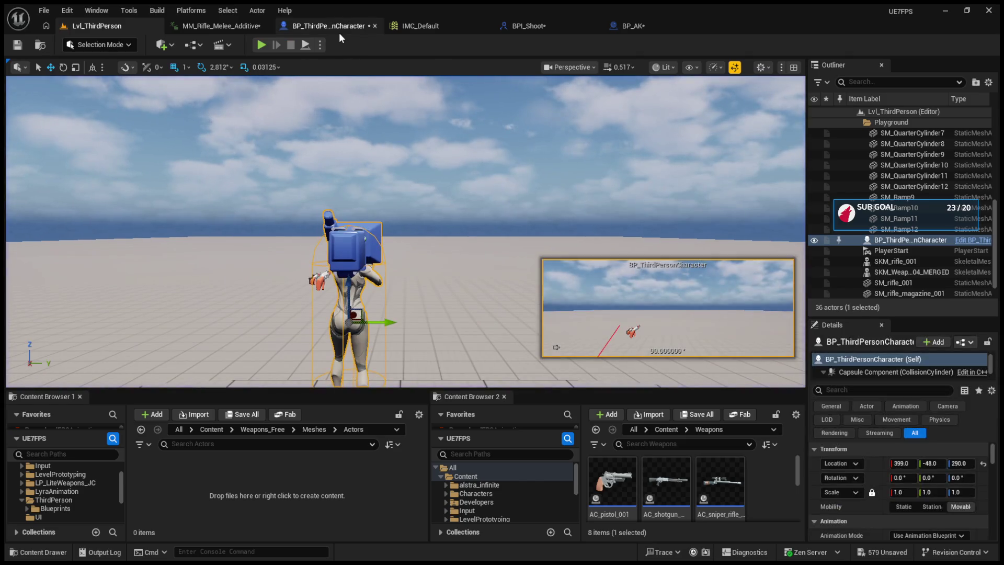
left_click(329, 26)
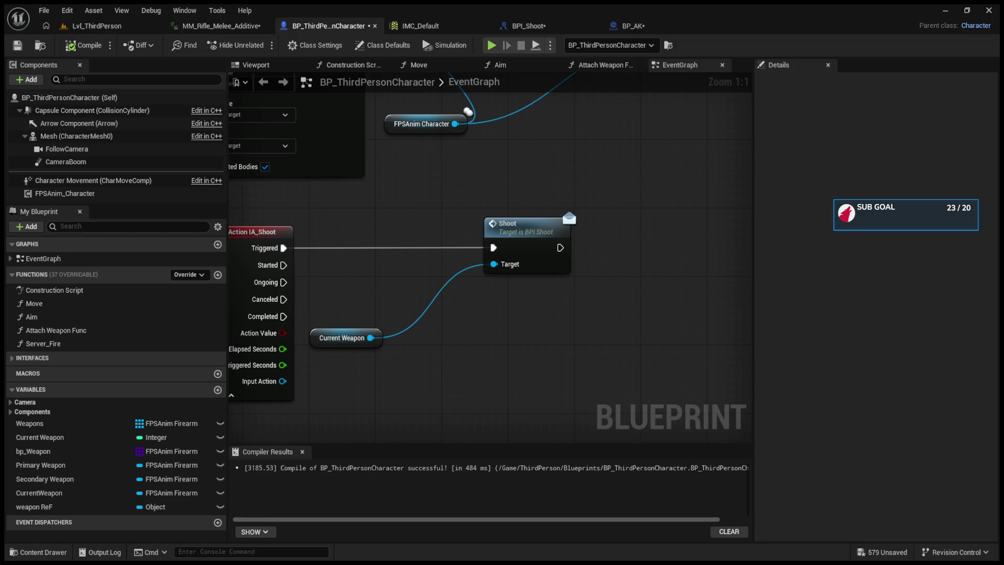
left_click_drag(472, 189, 563, 188)
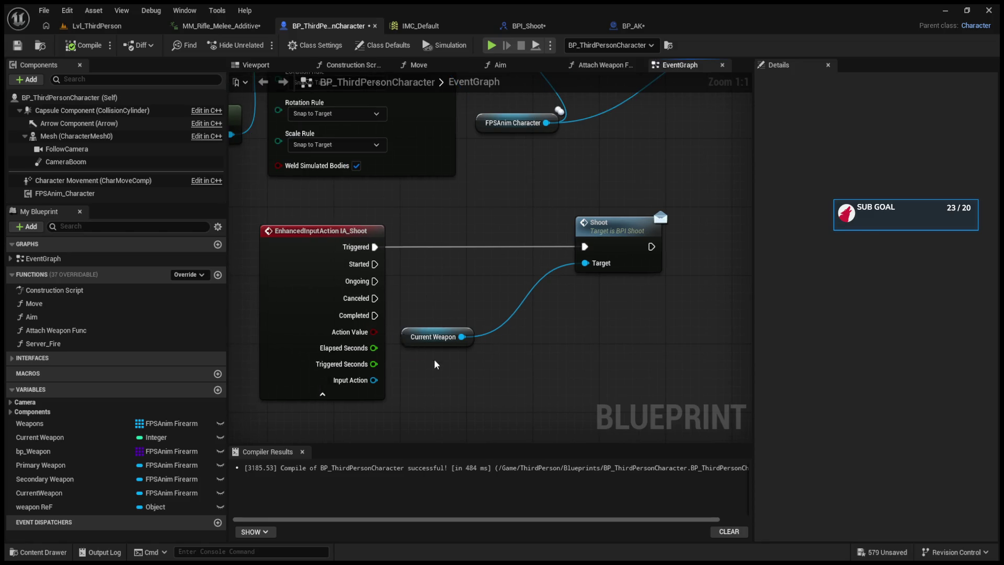
- Move the Current Weapon getter up so it sits directly beneath the Shoot message node
mouse_move(433, 337)
left_mouse_down()
mouse_move(571, 359)
mouse_move(565, 328)
left_mouse_up()
left_click(596, 246, "ctrl")
mouse_move(596, 246)
left_mouse_down()
mouse_move(588, 272)
mouse_move(590, 237)
left_mouse_up()
left_click_drag(551, 320, 592, 278)
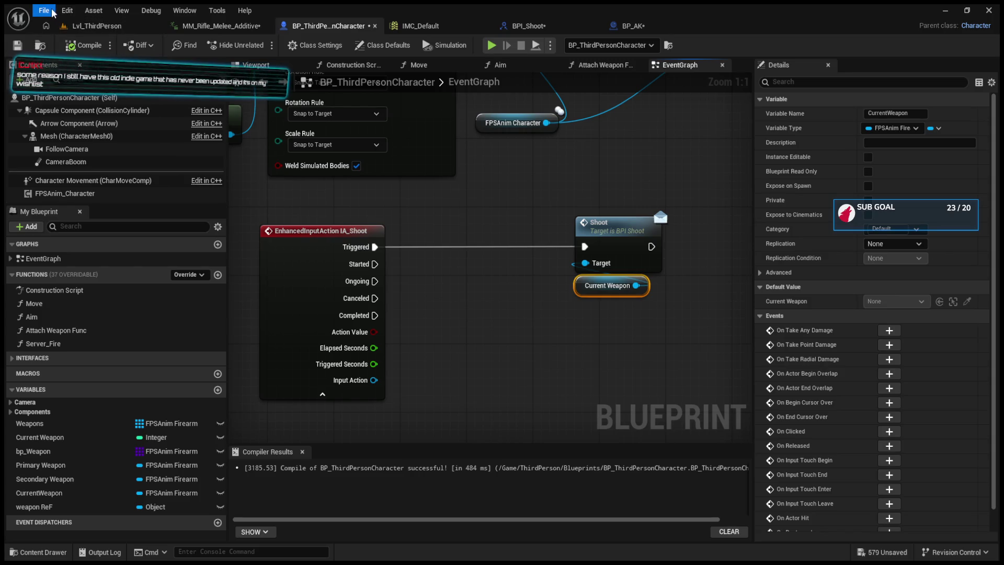
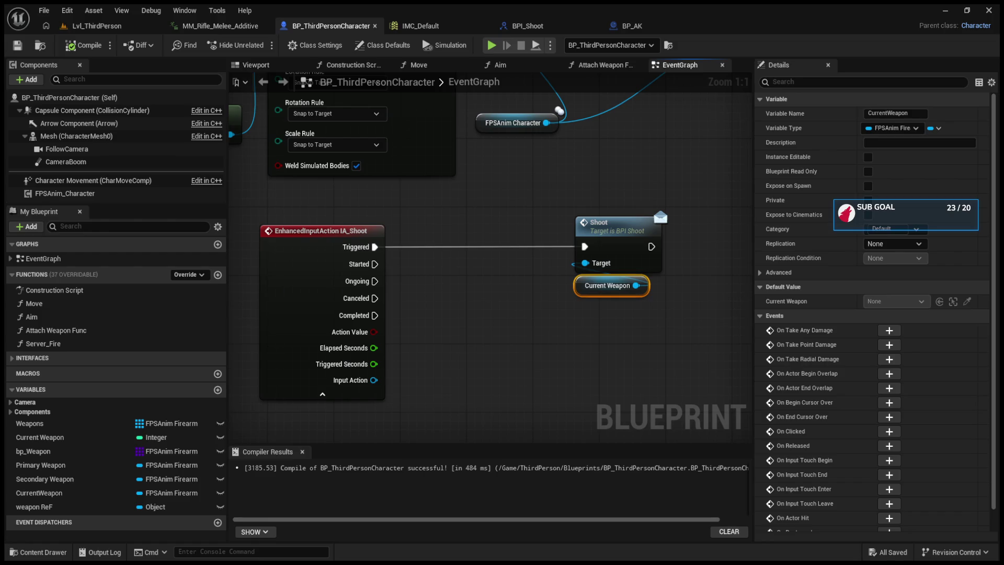
- Switch to BP_AK's graph and move the Full Auto Timer getter below the recoil node
left_click(530, 21)
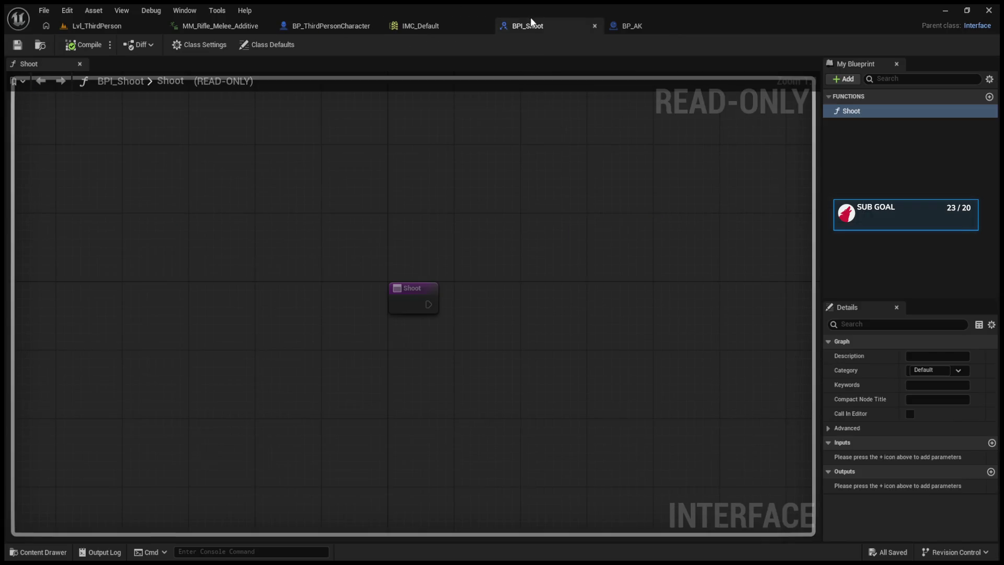
left_click(643, 21)
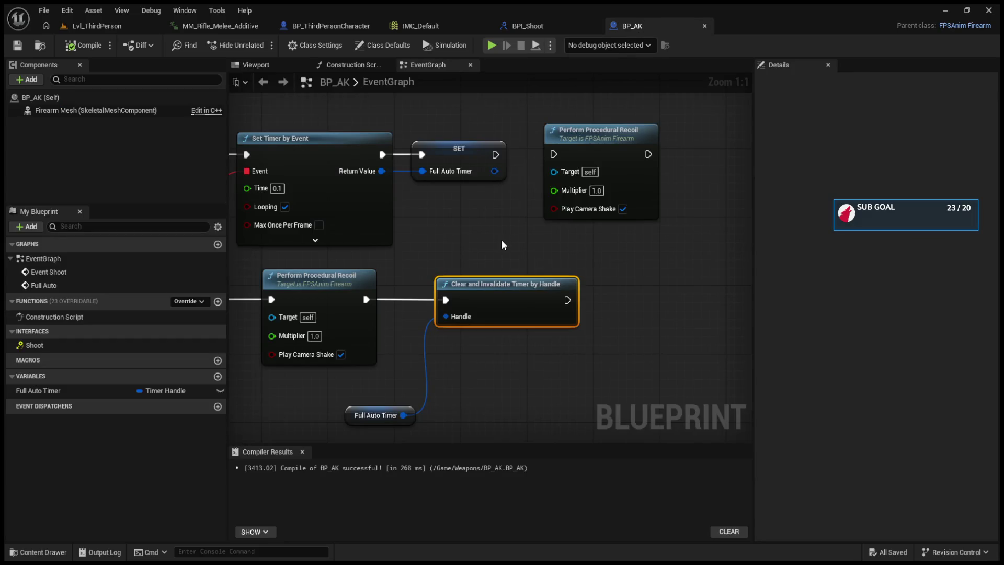
left_click_drag(501, 240, 600, 248)
left_click_drag(460, 423, 428, 414)
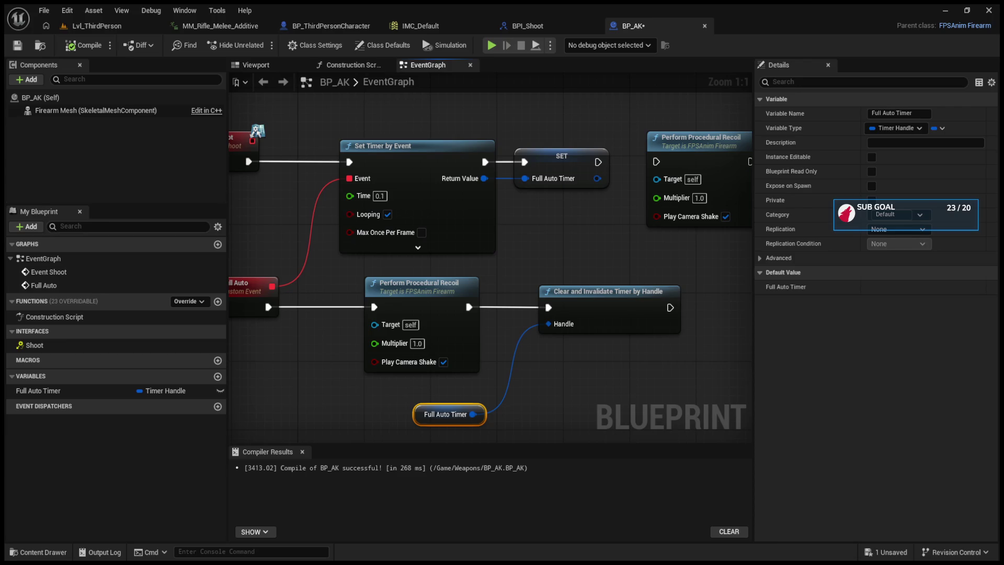
- Move BP_AK's Event Shoot node far left, leaving a wide gap before Set Timer by Event
left_click_drag(551, 266, 623, 256)
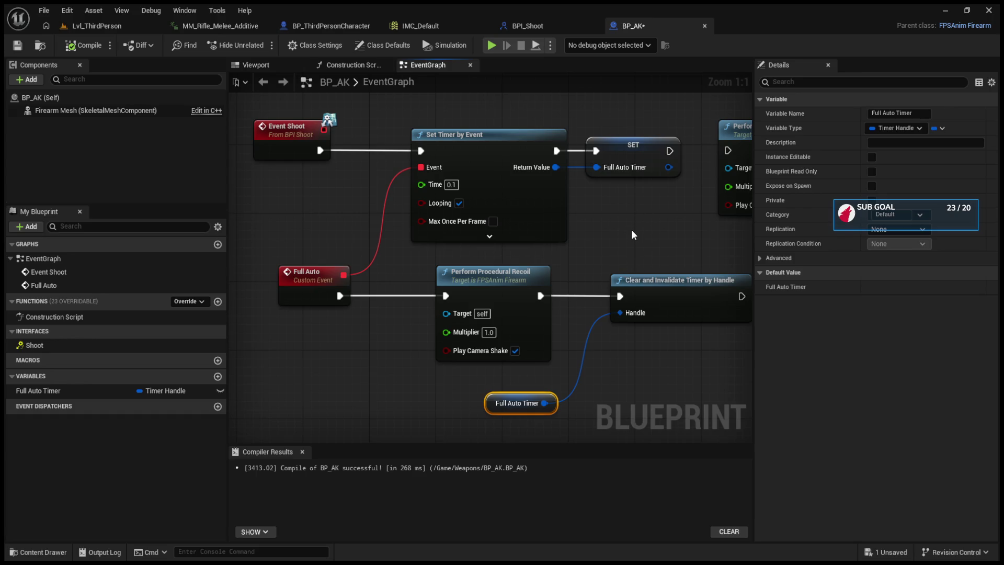
scroll(635, 230, "down", 2)
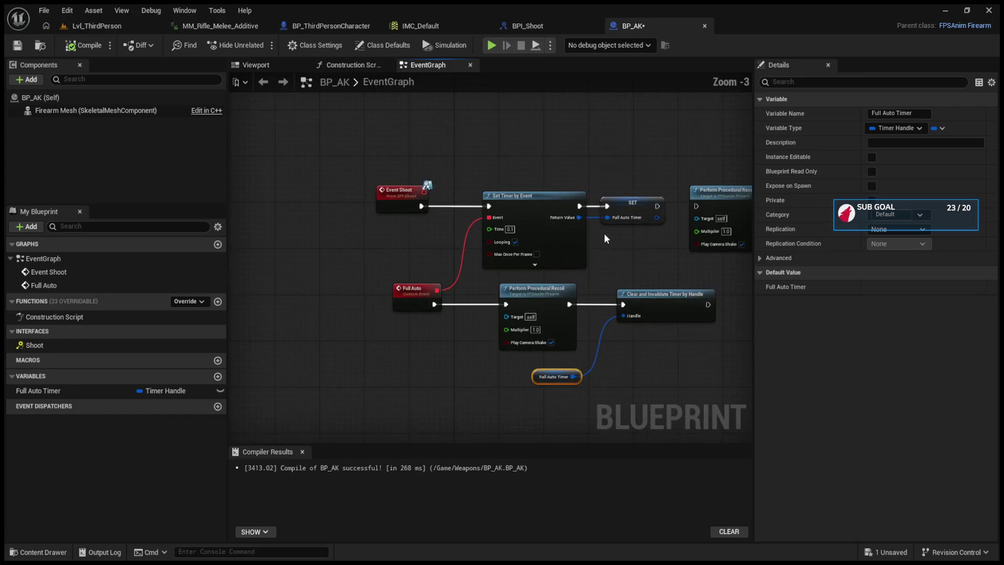
scroll(607, 235, "up", 2)
left_click_drag(386, 169, 293, 170)
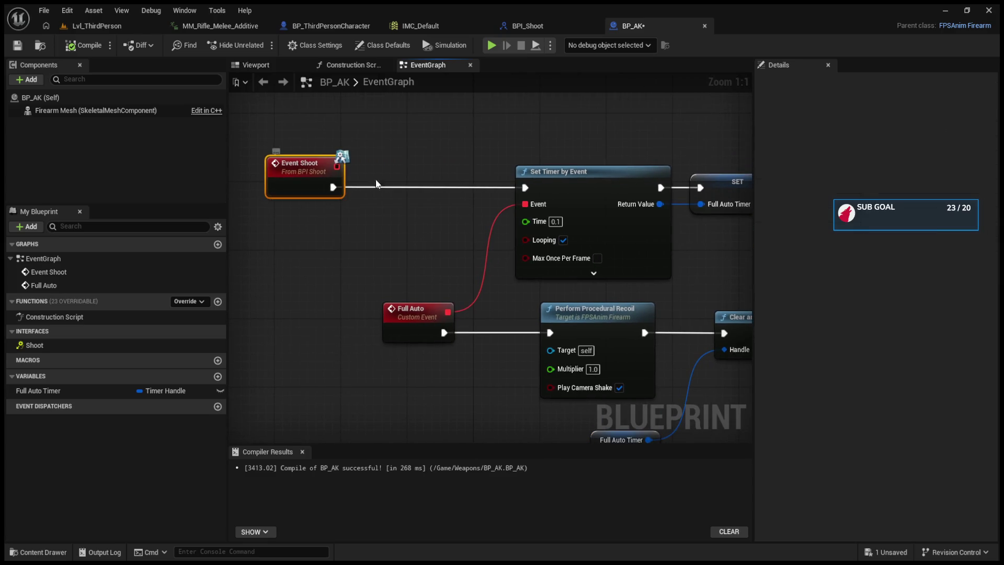
left_click_drag(436, 223, 436, 190)
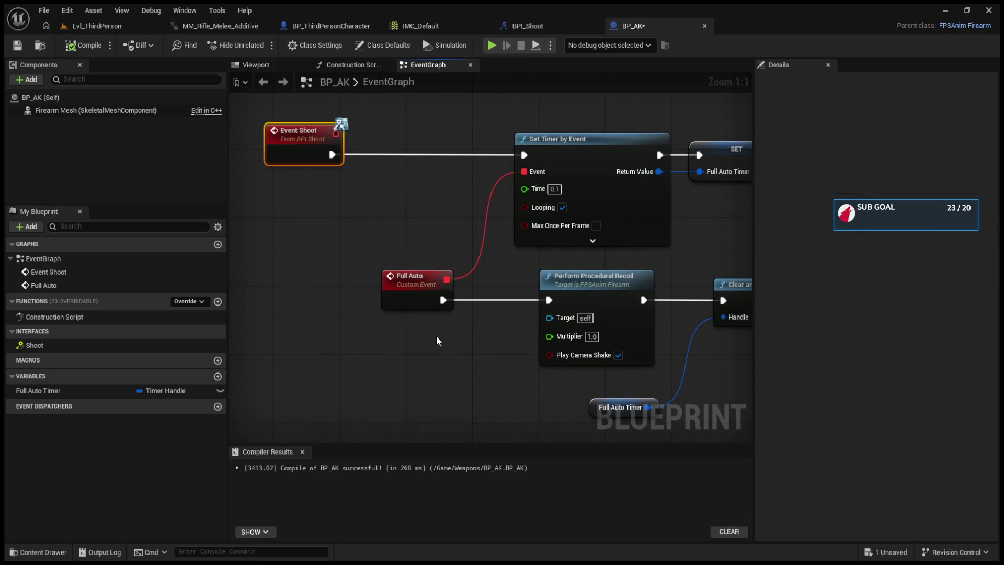
mouse_move(298, 161)
left_mouse_down()
mouse_move(418, 198)
mouse_move(307, 184)
left_mouse_up()
mouse_move(422, 196)
left_mouse_down()
mouse_move(316, 204)
mouse_move(388, 191)
left_mouse_up()
scroll(434, 194, "down", 3)
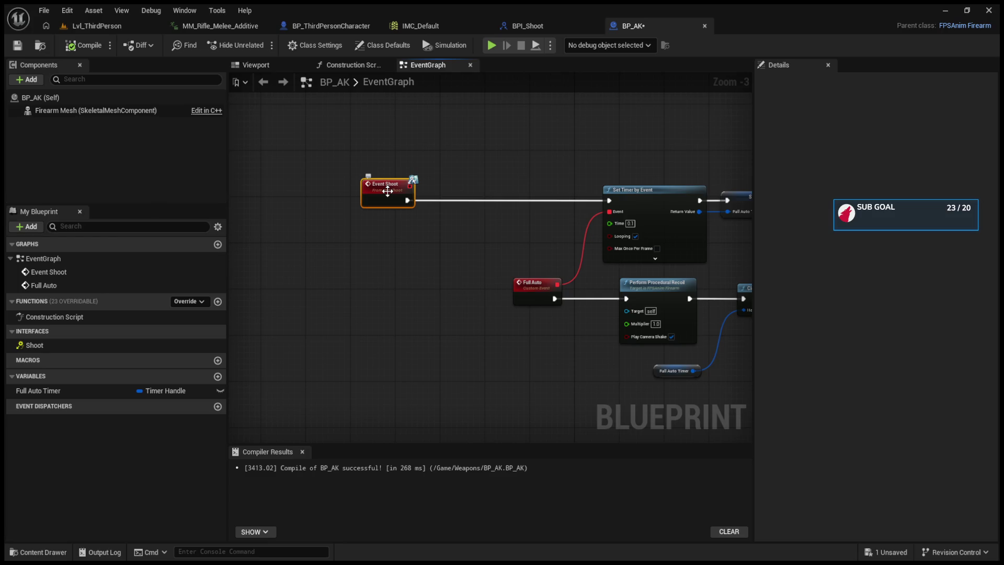
- Add a new Boolean variable, NewVar, to BP_AK
left_click(218, 376)
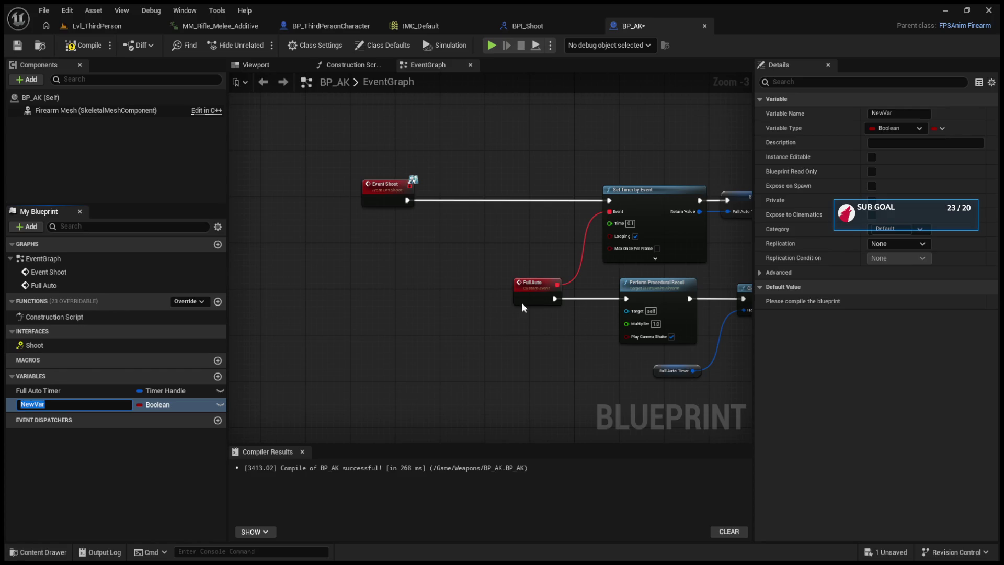
- Line the Full Auto custom event up directly beneath Event Shoot, then select Event Shoot
mouse_move(522, 302)
left_mouse_down()
mouse_move(477, 253)
mouse_move(445, 255)
mouse_move(535, 272)
mouse_move(449, 303)
mouse_move(369, 302)
left_mouse_up()
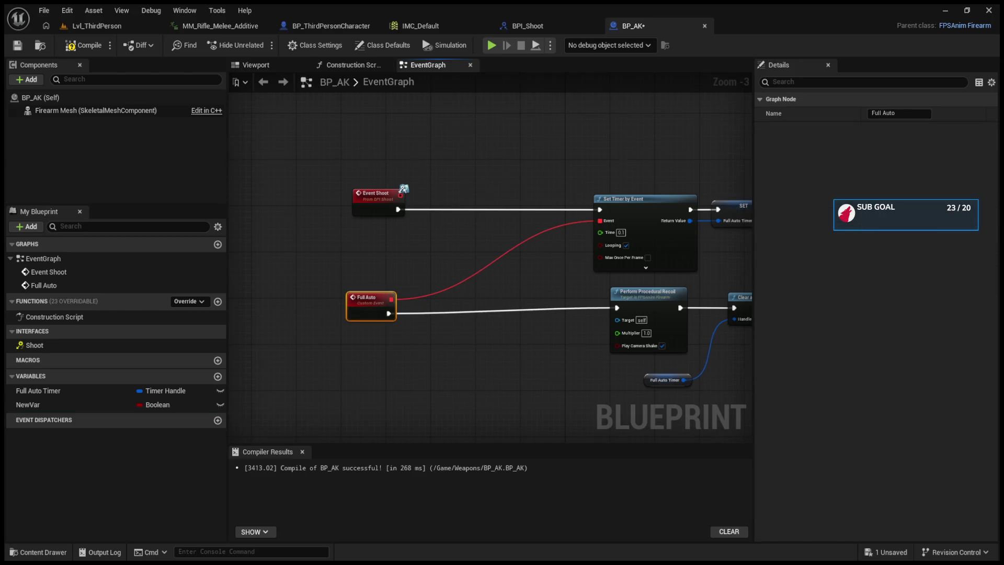
left_click_drag(515, 297, 400, 310)
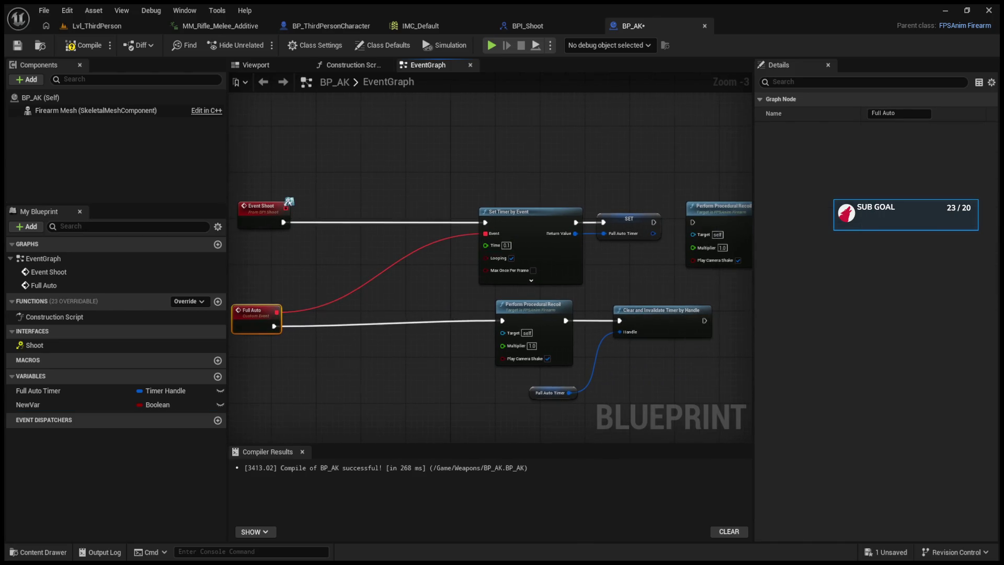
left_click_drag(460, 246, 569, 239)
left_click(366, 206)
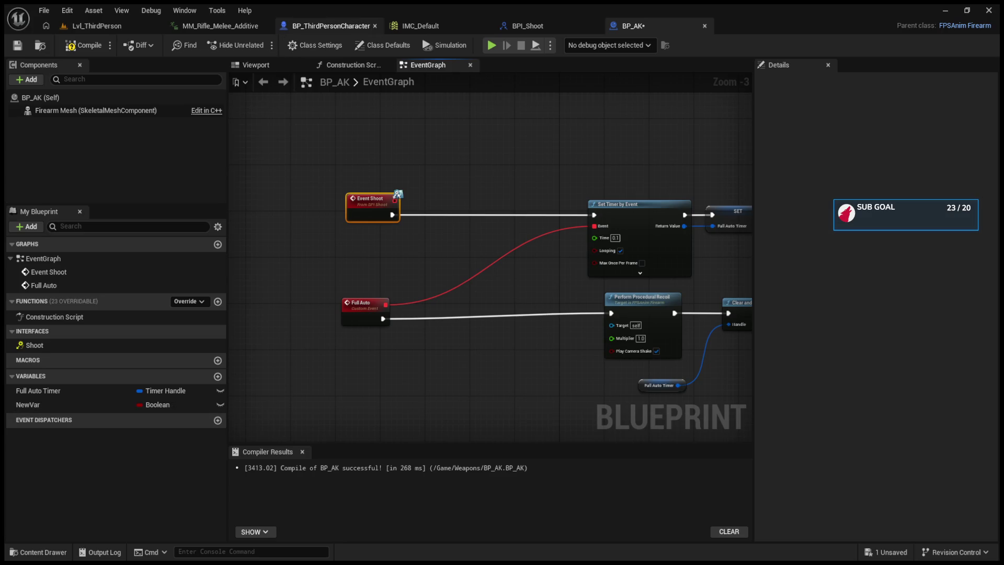
- Return to BP_ThirdPersonCharacter's graph, where IA_Shoot calls Shoot on Current Weapon
left_click(331, 26)
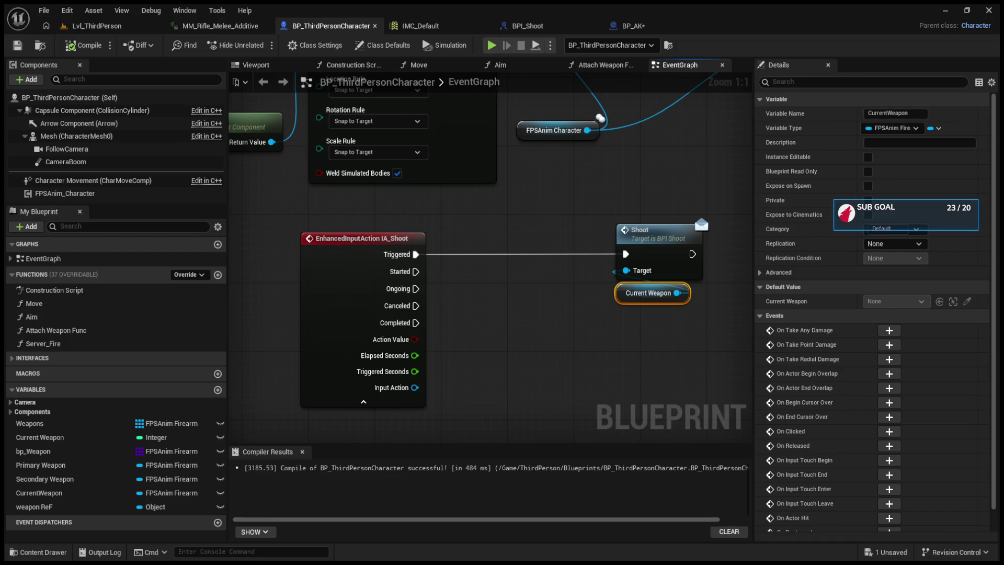
- Select bp_Weapon to view its default array holding BP_AK and BP_M16
left_click(117, 451)
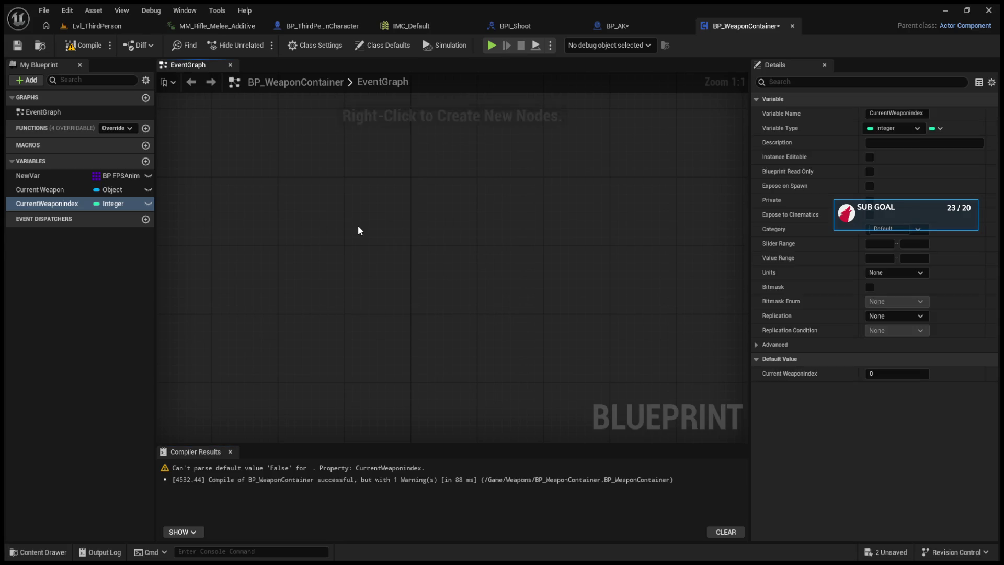
- Paste a SpawnActor node into BP_WeaponContainer's event graph
key("ctrl+v")
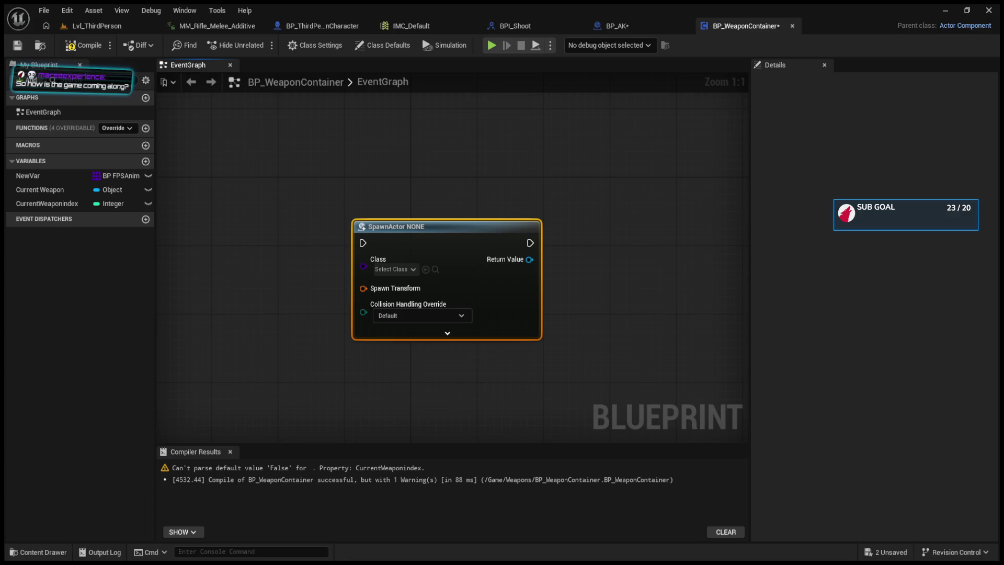
- Add a Custom Event, then delete it together with the SpawnActor node to empty the graph
left_click_drag(315, 300, 544, 316)
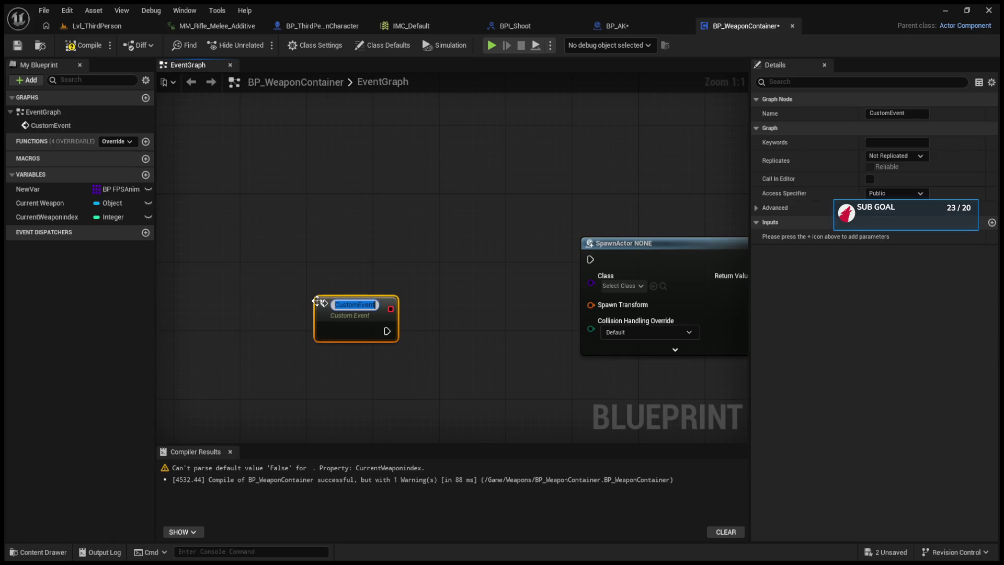
left_click(413, 306)
left_click_drag(343, 312, 376, 295)
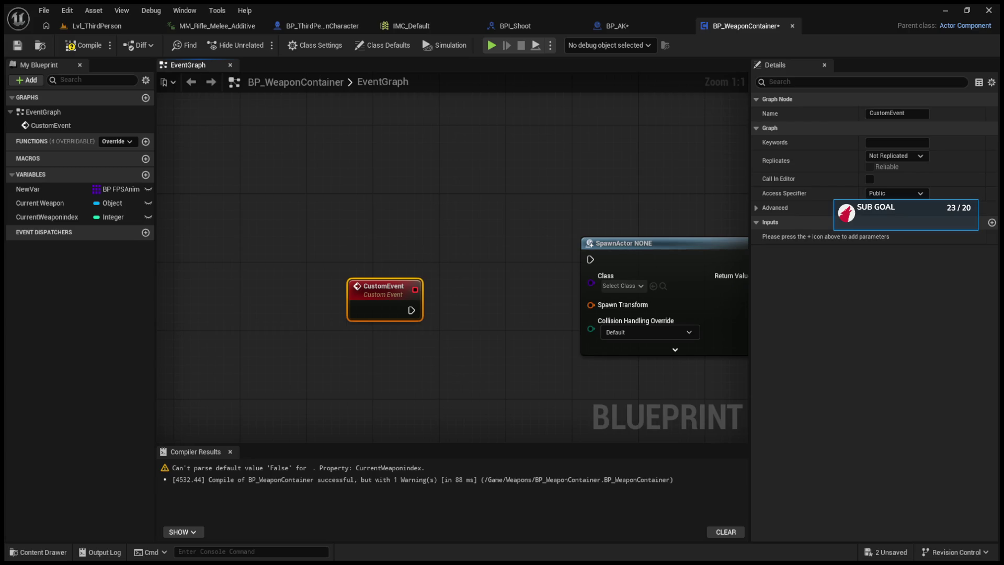
mouse_move(291, 185)
left_mouse_down()
mouse_move(557, 279)
mouse_move(688, 360)
left_mouse_up()
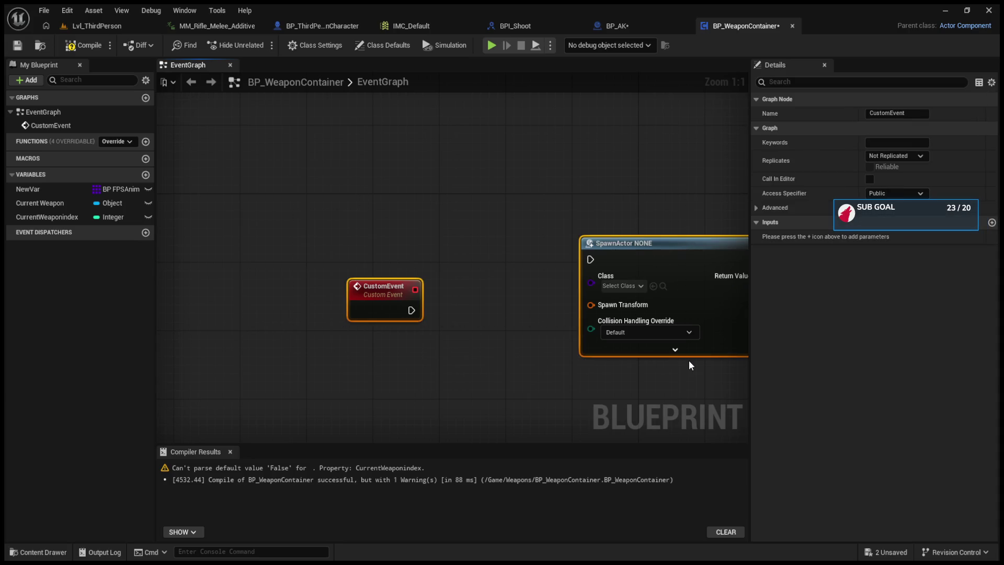
key("Delete")
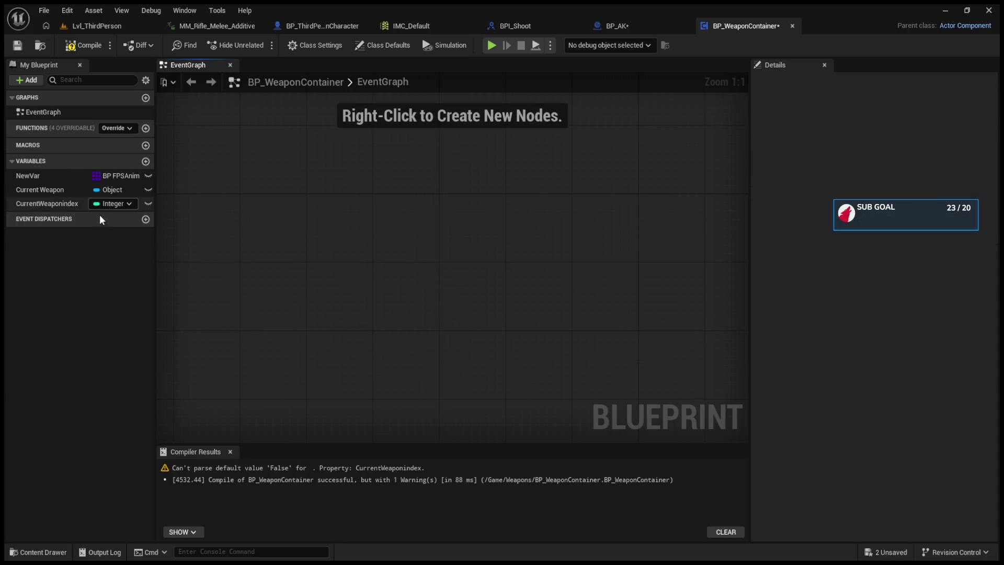
- Create the AddWeapon and EquipWeapon functions in BP_WeaponContainer
left_click(145, 129)
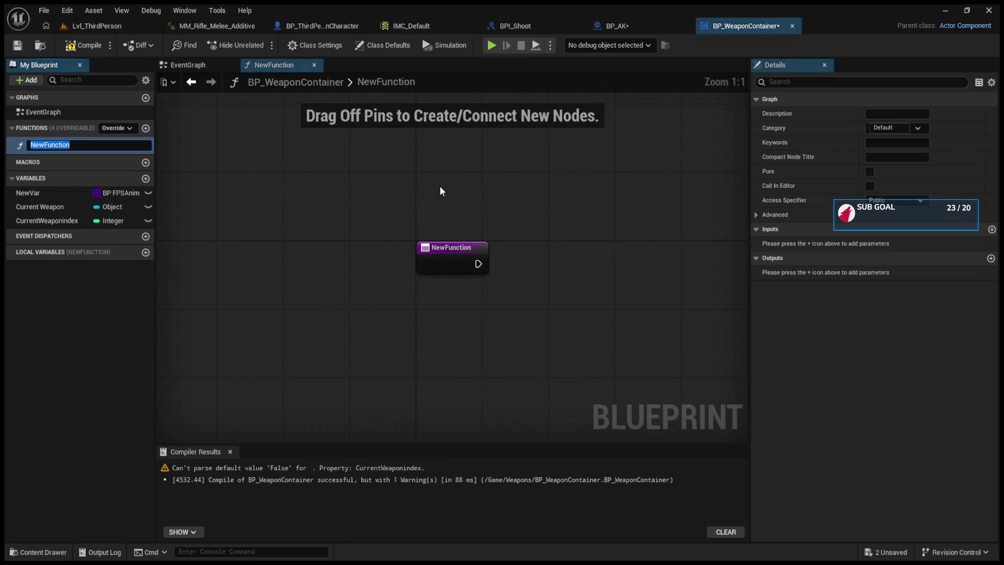
key("BackSpace")
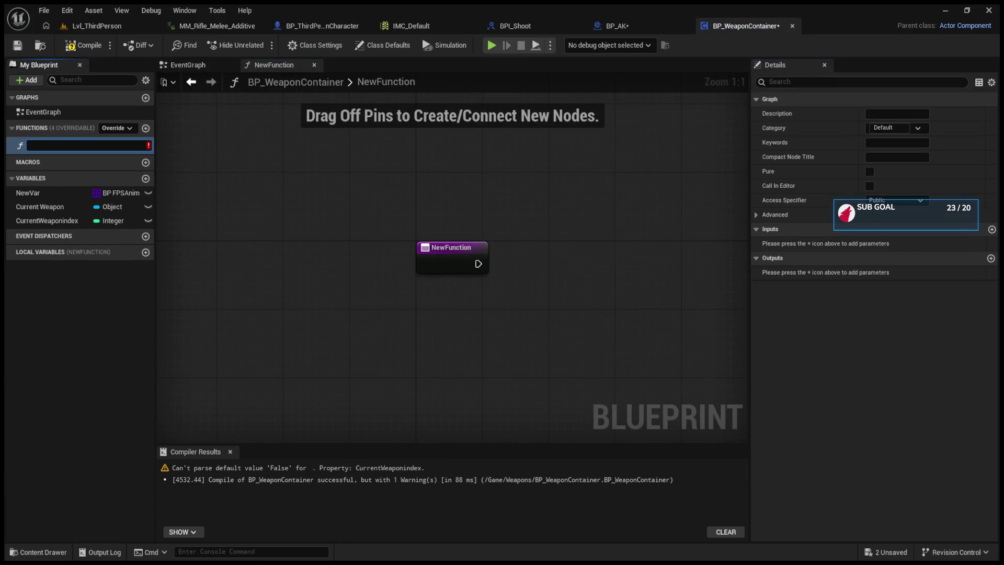
type("AddWeap")
type("on")
key("Return")
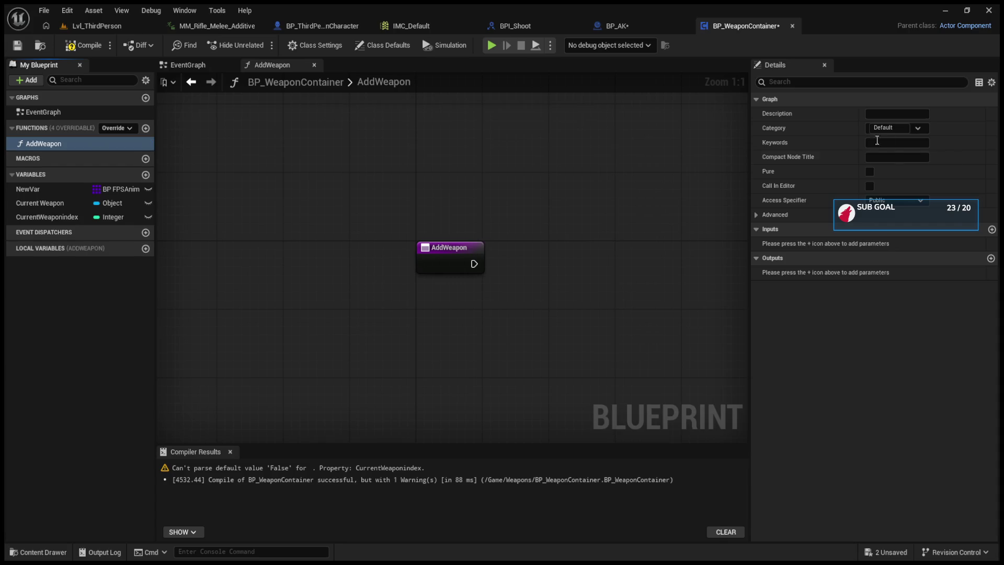
left_click(146, 129)
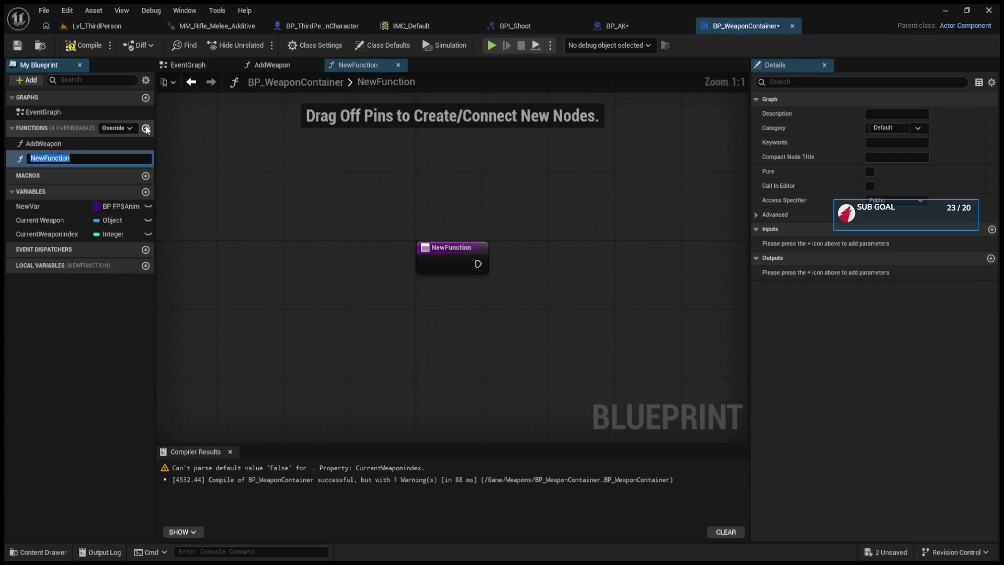
type("Equip")
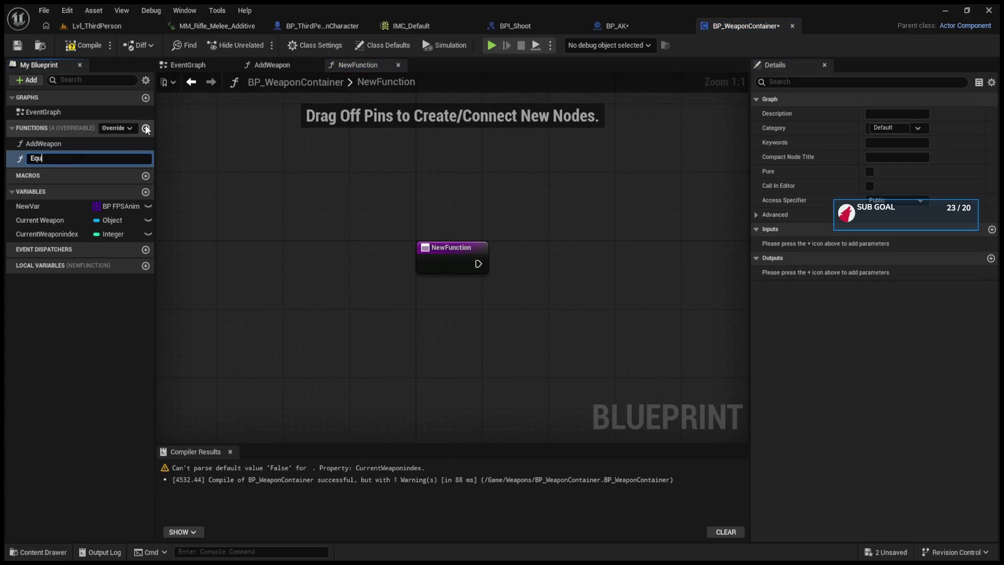
key("BackSpace")
key("BackSpace")
type("IPw")
key("BackSpace")
key("BackSpace")
key("BackSpace")
key("BackSpace")
type("Weapon")
key("Return")
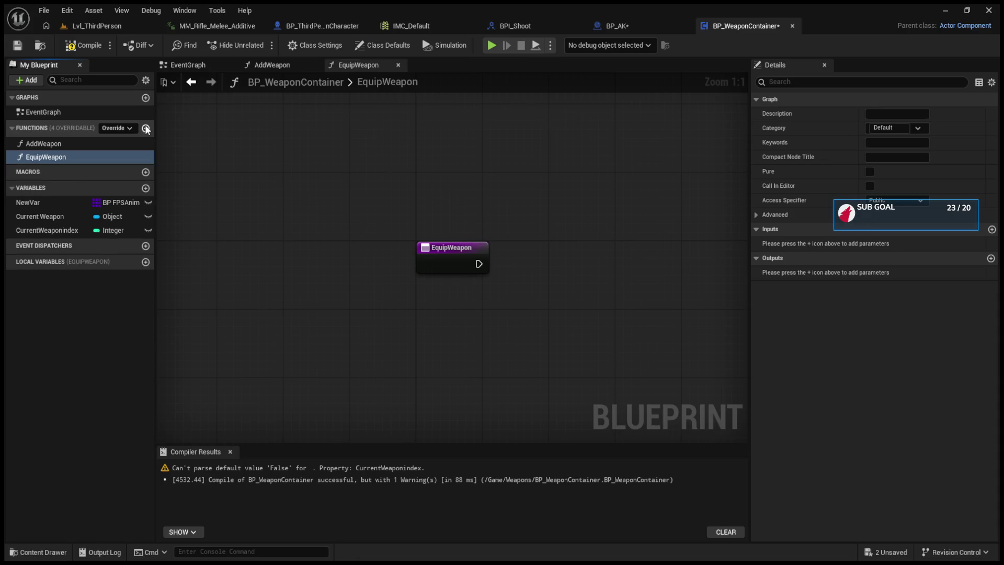
- Add the FireWeapon and RealodWeapon functions, then select EquipWeapon
left_click(146, 128)
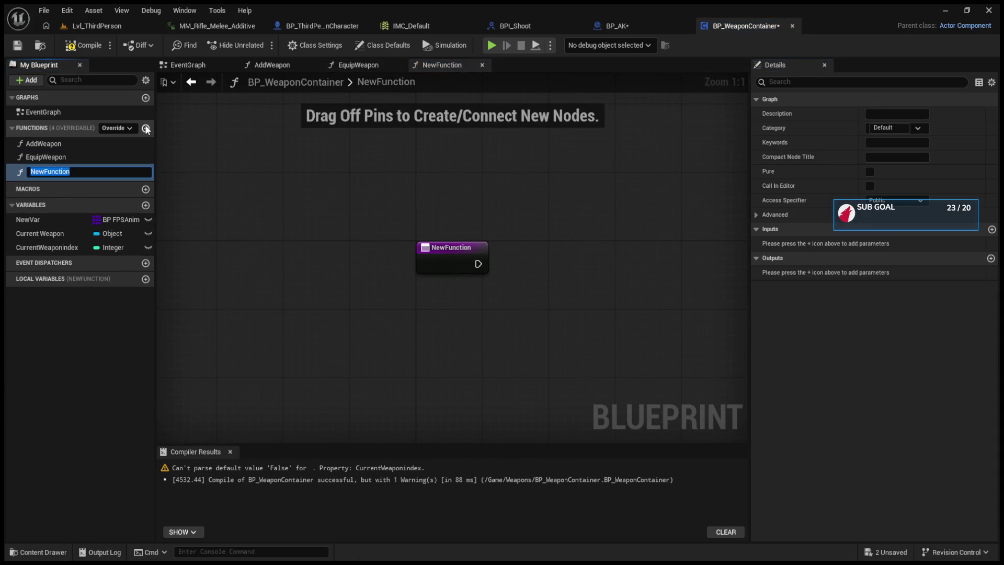
type("FireW")
type("eapon")
key("Return")
left_click(146, 129)
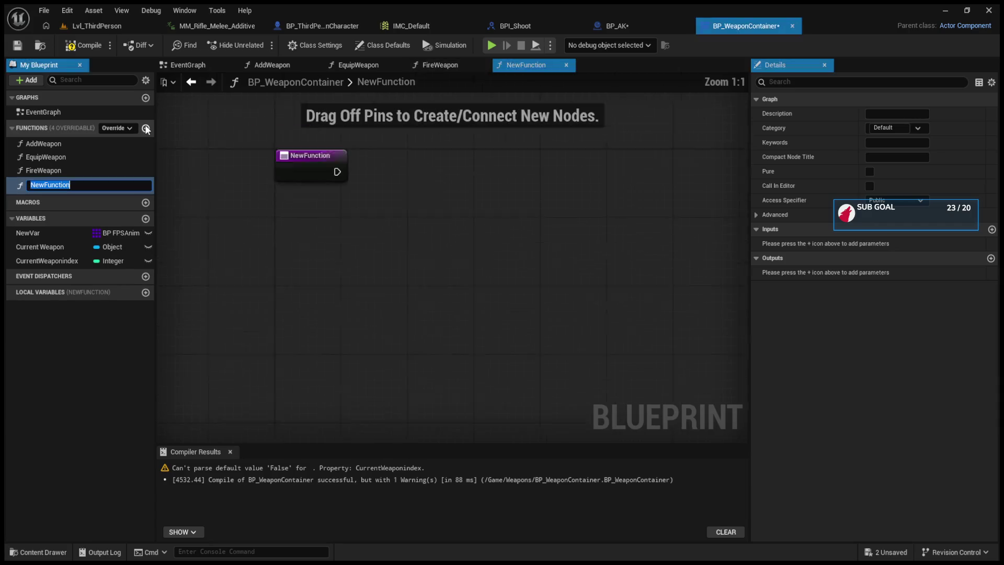
type("Realod")
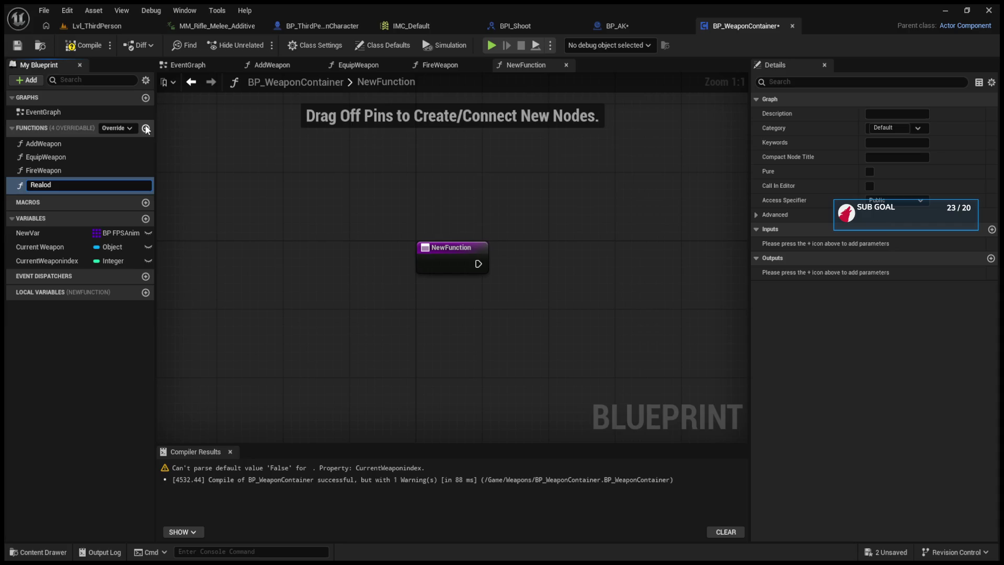
type("Weapo")
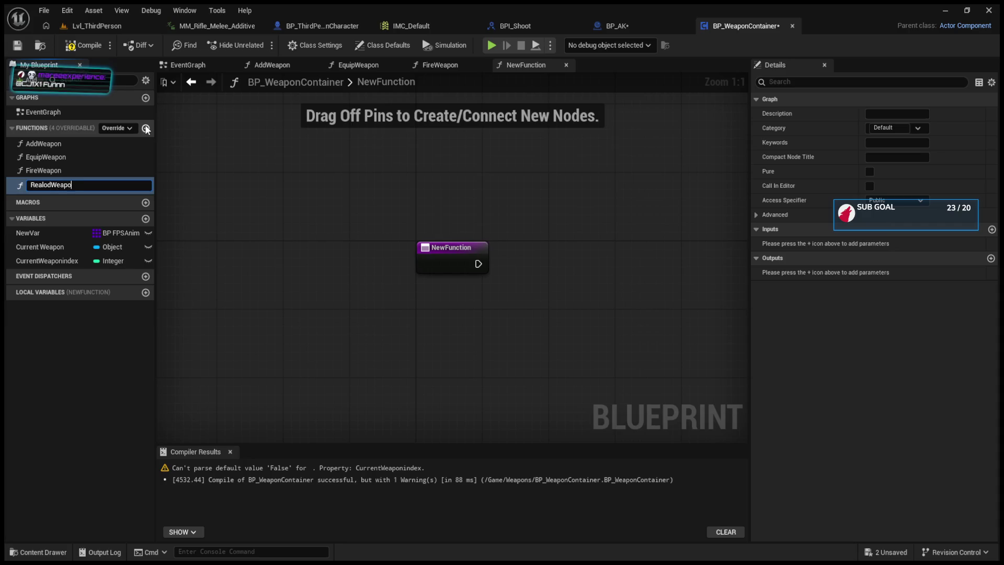
type("n")
key("Return")
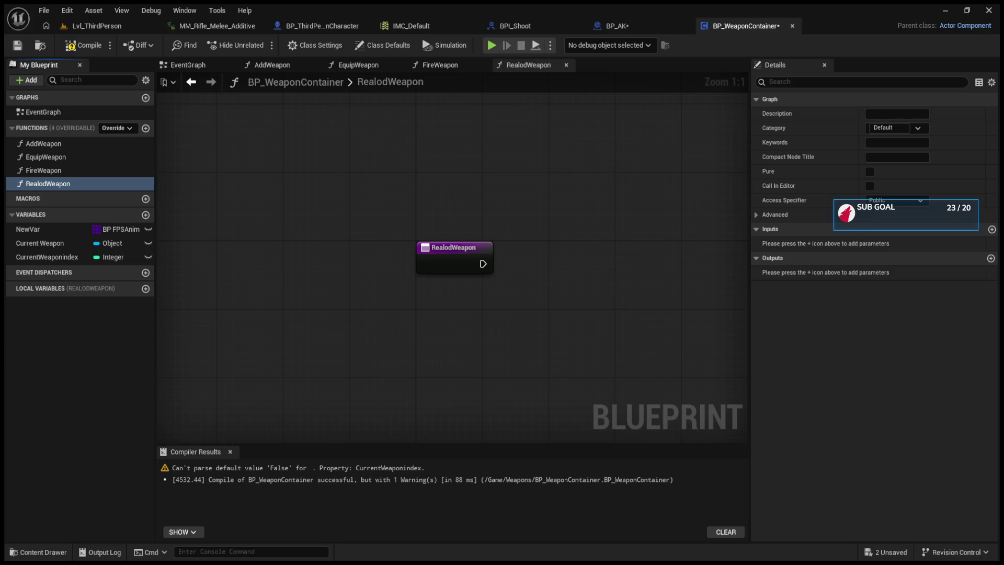
left_click(103, 157)
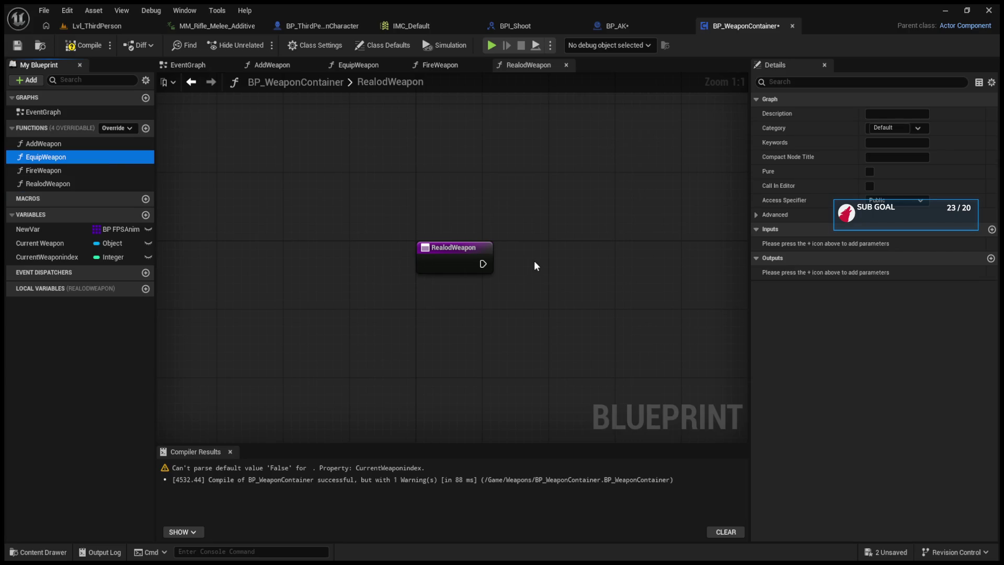
- Open the EquipWeapon graph and compile, removing a mistakenly placed CurrentWeaponIndex getter
double_click(67, 157)
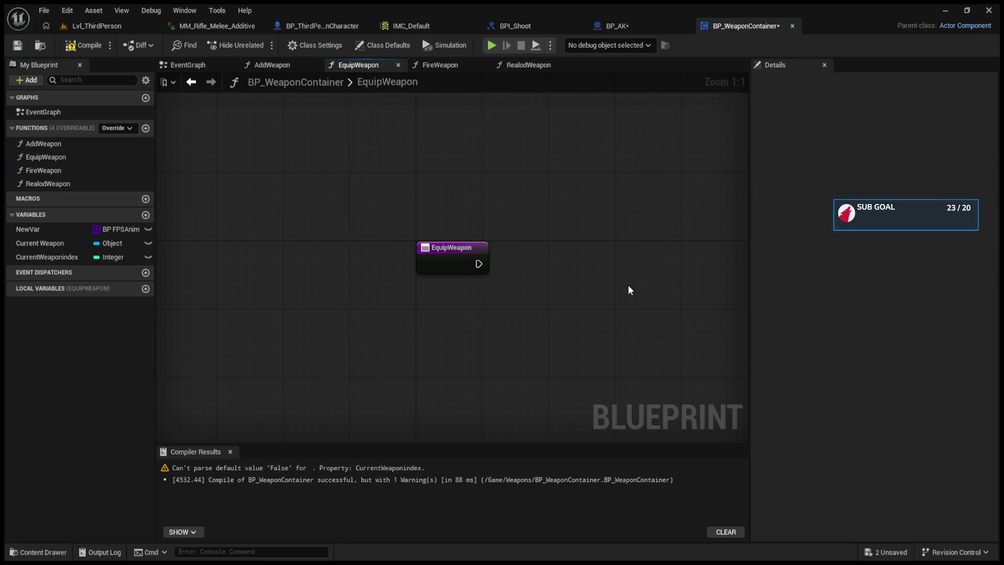
left_click_drag(630, 290, 544, 282)
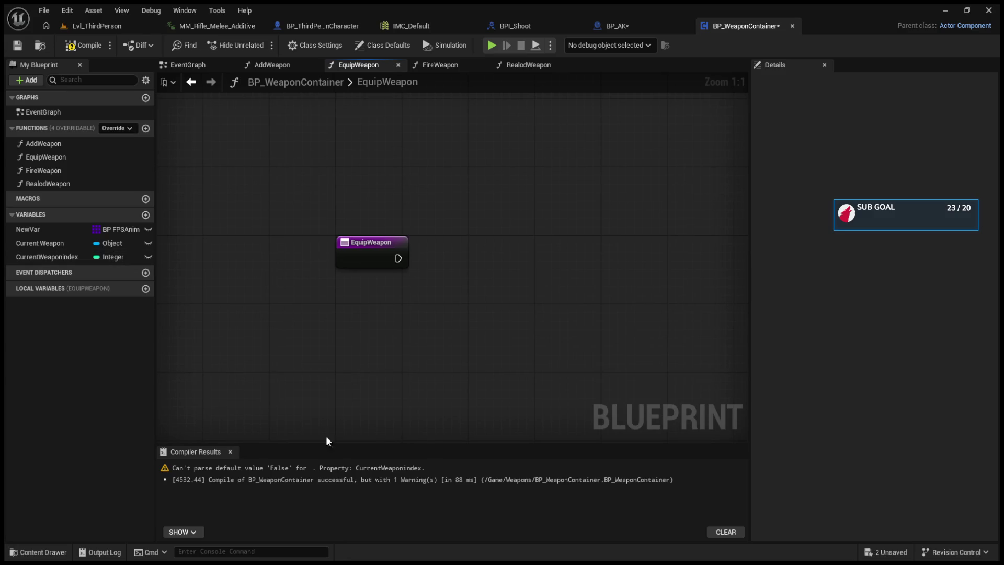
left_click(87, 45)
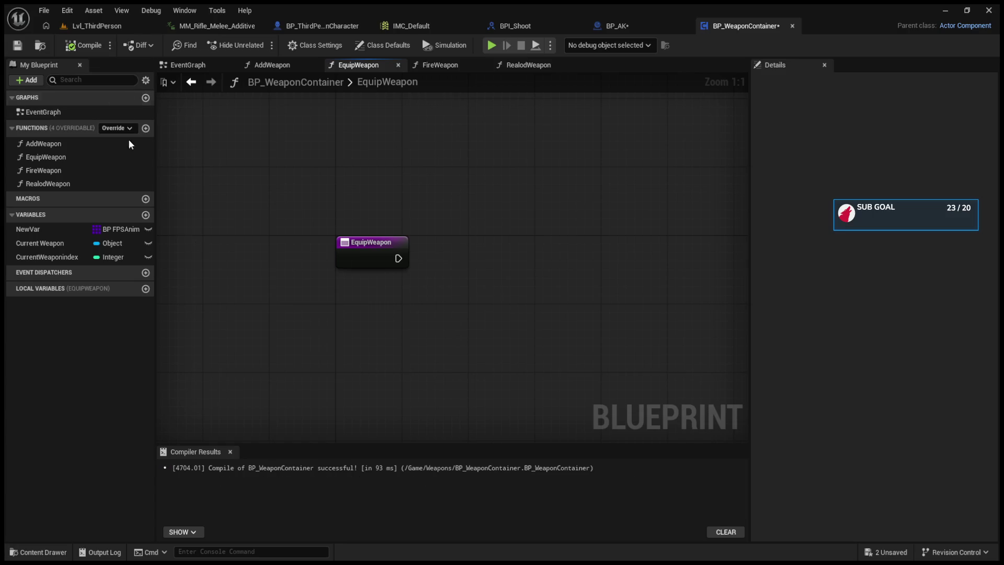
left_click(72, 246)
left_click_drag(67, 255, 254, 319)
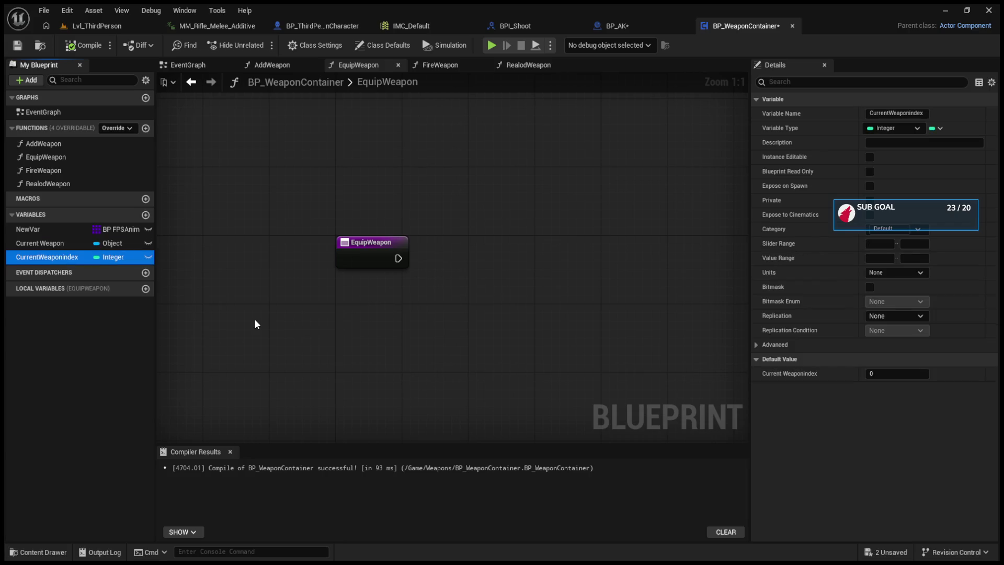
left_click(285, 344)
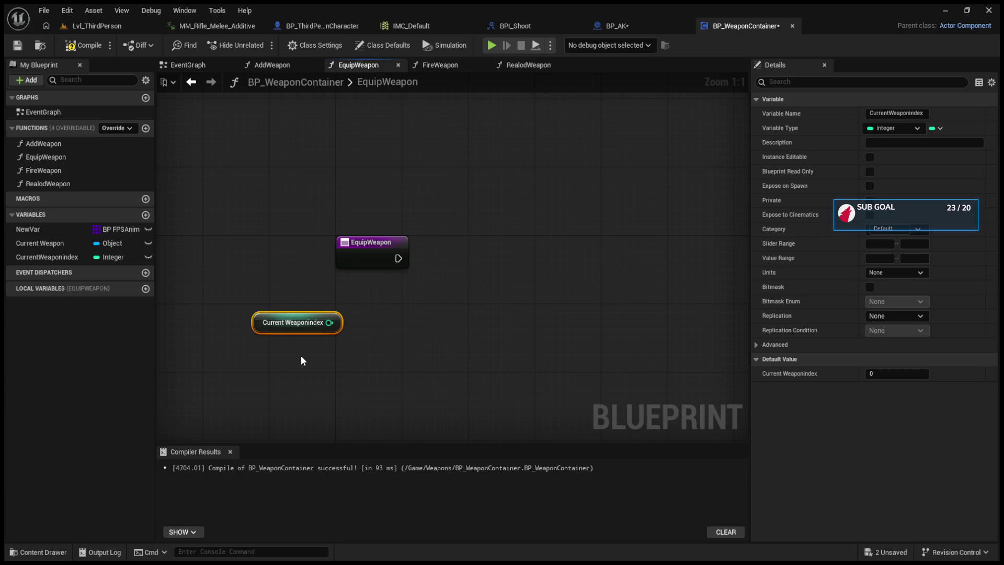
key("Delete")
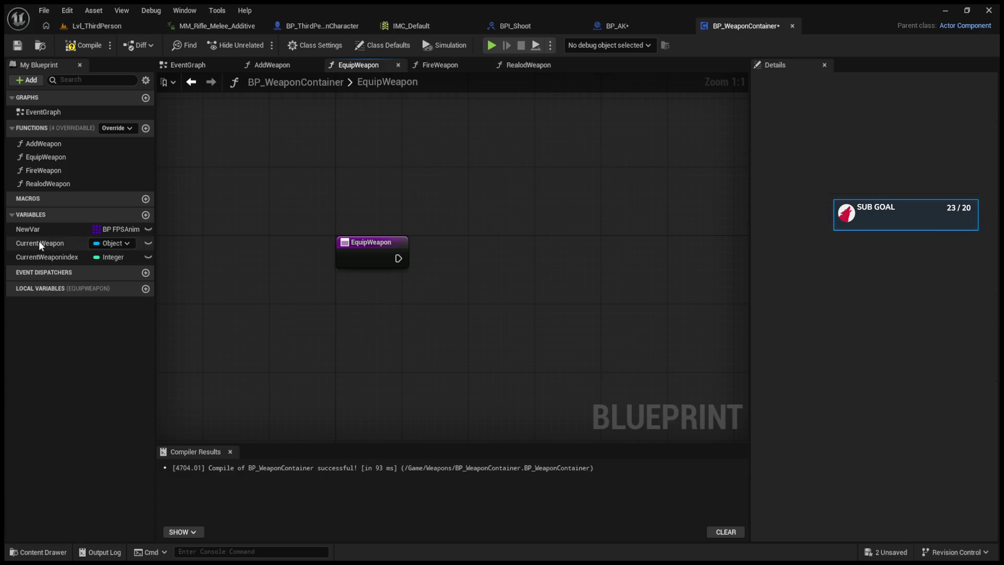
- Feed a Current Weapon getter into an Is Valid macro run from the EquipWeapon entry
left_click(39, 241)
left_click_drag(328, 387, 286, 356)
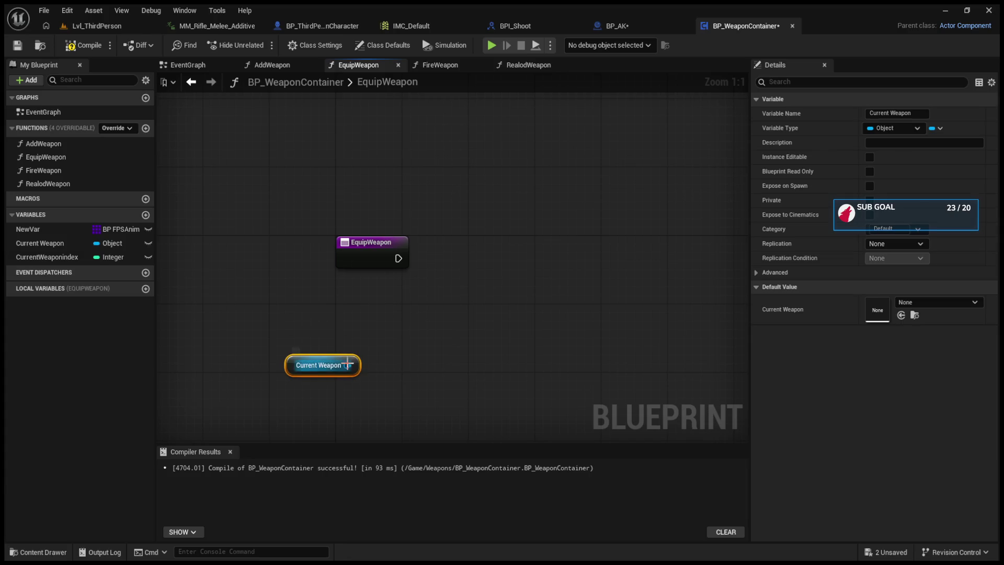
left_click_drag(347, 365, 477, 312)
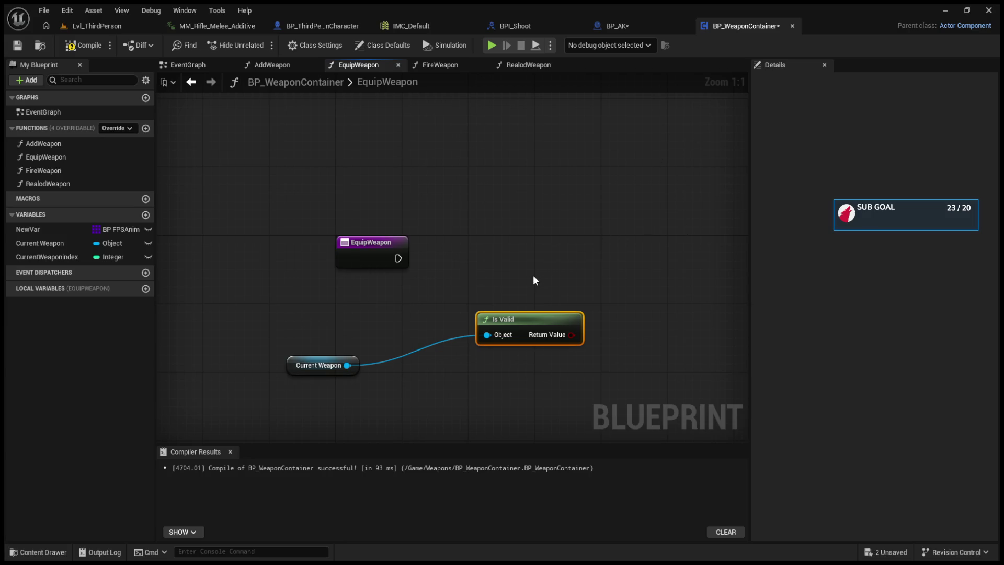
left_click_drag(532, 275, 547, 350)
key("Delete")
left_click_drag(347, 365, 418, 322)
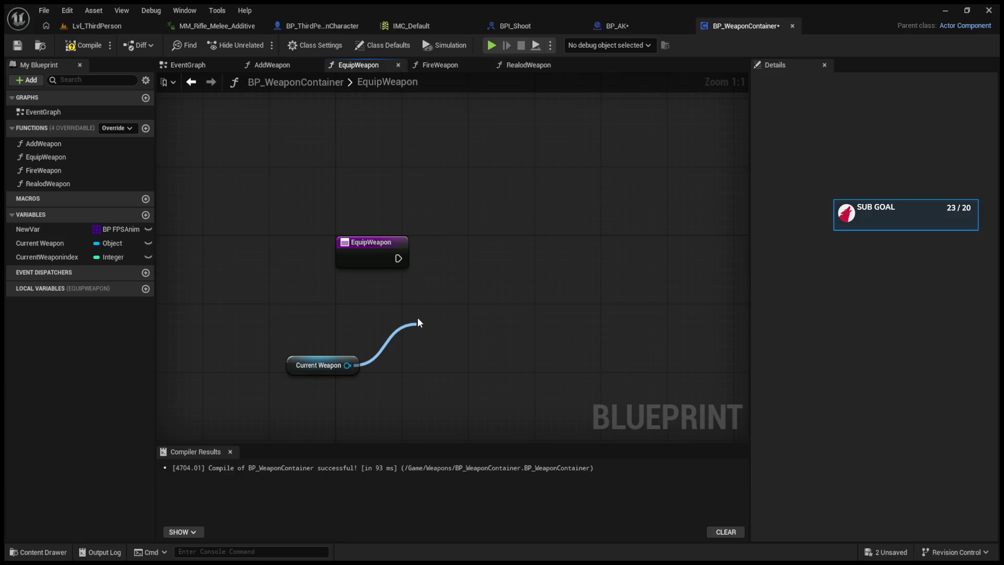
mouse_move(418, 322)
left_mouse_down()
mouse_move(516, 260)
mouse_move(542, 226)
left_mouse_up()
mouse_move(403, 259)
left_mouse_down()
mouse_move(470, 275)
mouse_move(482, 235)
mouse_move(477, 243)
left_mouse_up()
left_click(473, 244)
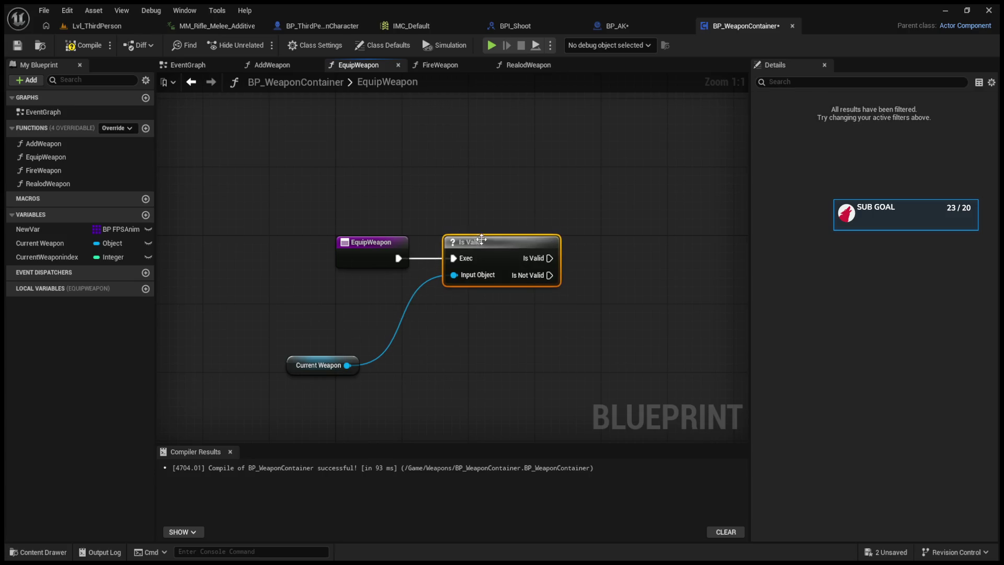
- Wire the Current Weapon getter into the Is Valid node's Input Object pin in EquipWeapon
left_click(298, 45)
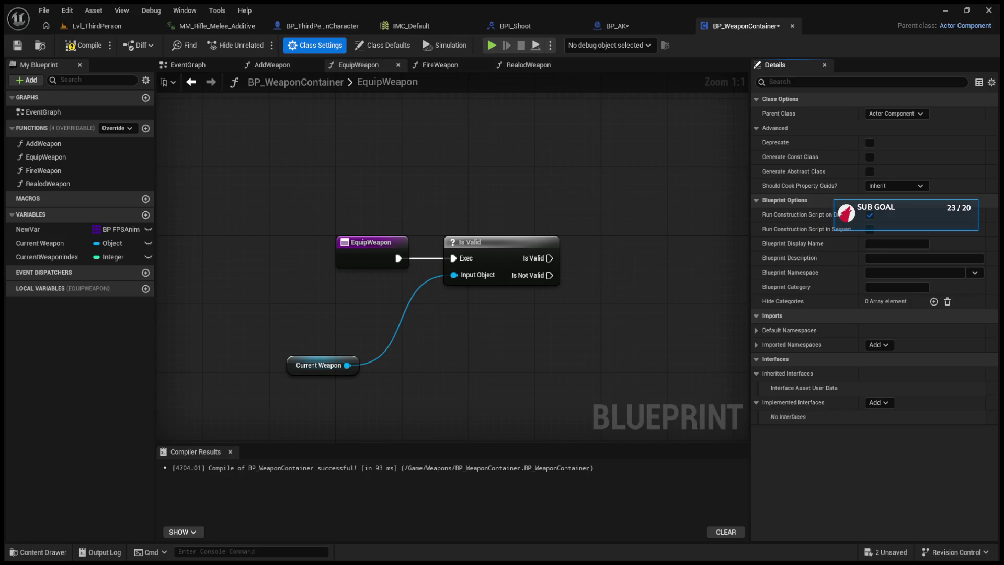
left_click_drag(669, 318, 563, 317)
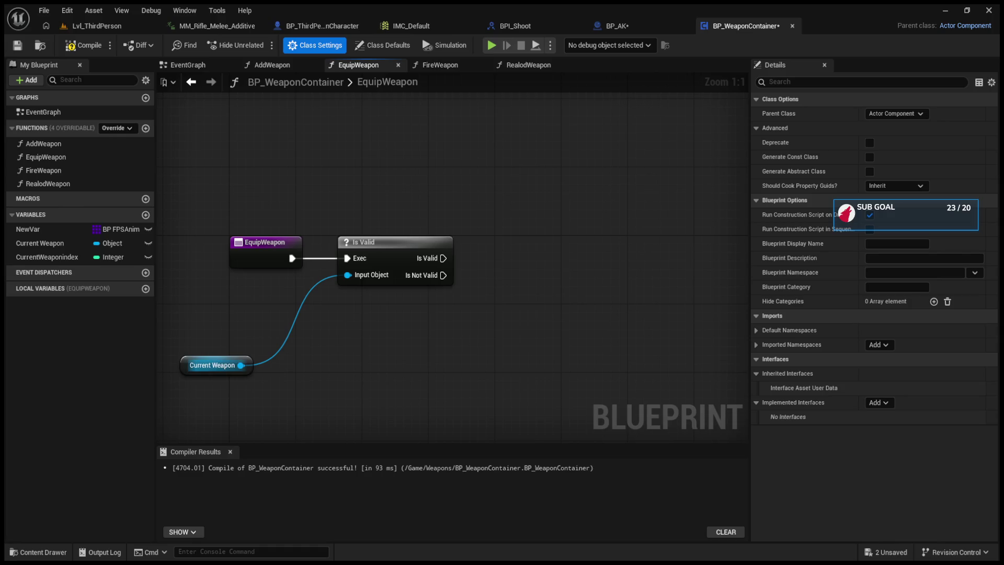
left_click_drag(241, 365, 423, 337)
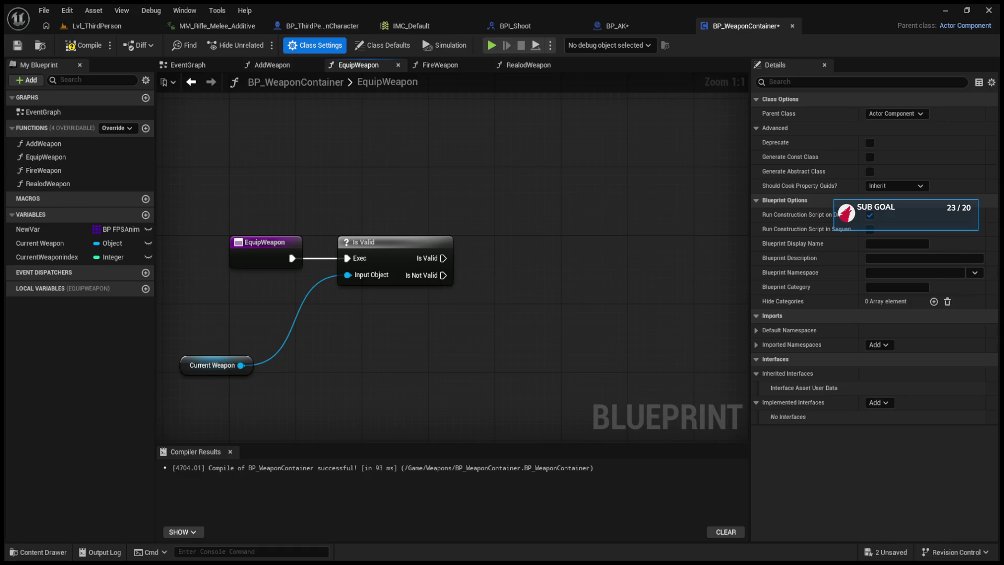
left_click_drag(443, 258, 620, 253)
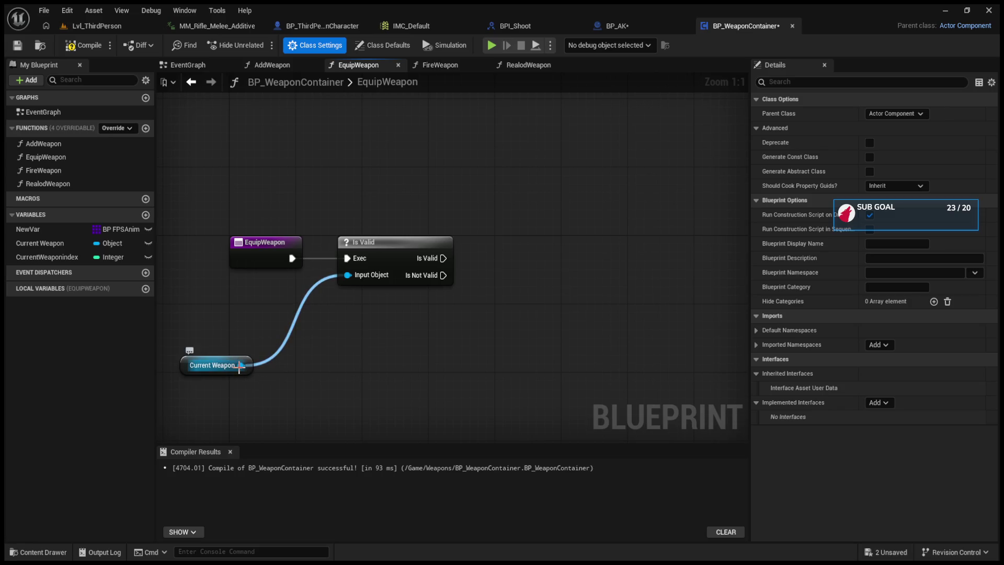
mouse_move(239, 366)
left_mouse_down()
mouse_move(399, 366)
mouse_move(745, 337)
left_mouse_up()
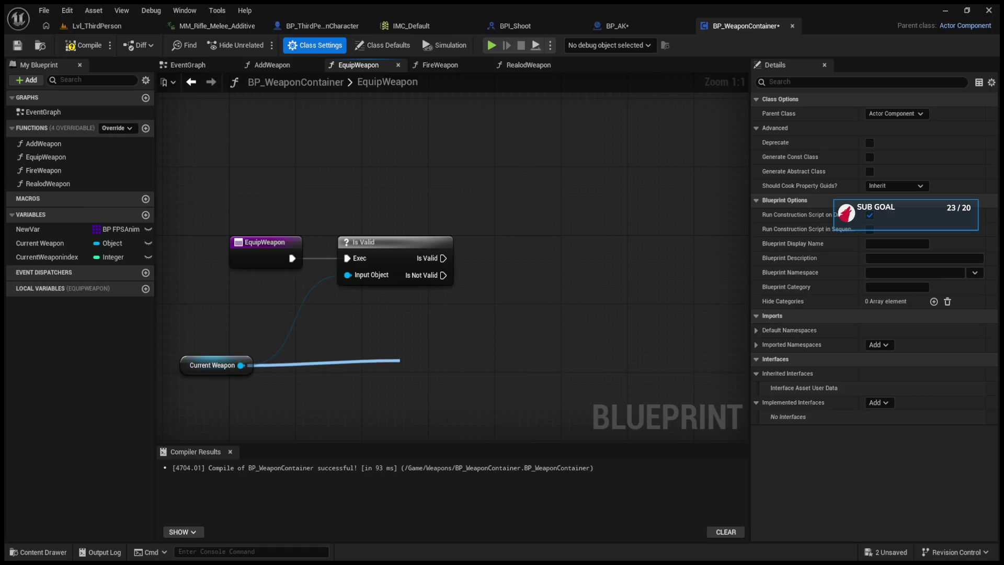
left_click_drag(400, 360, 240, 365)
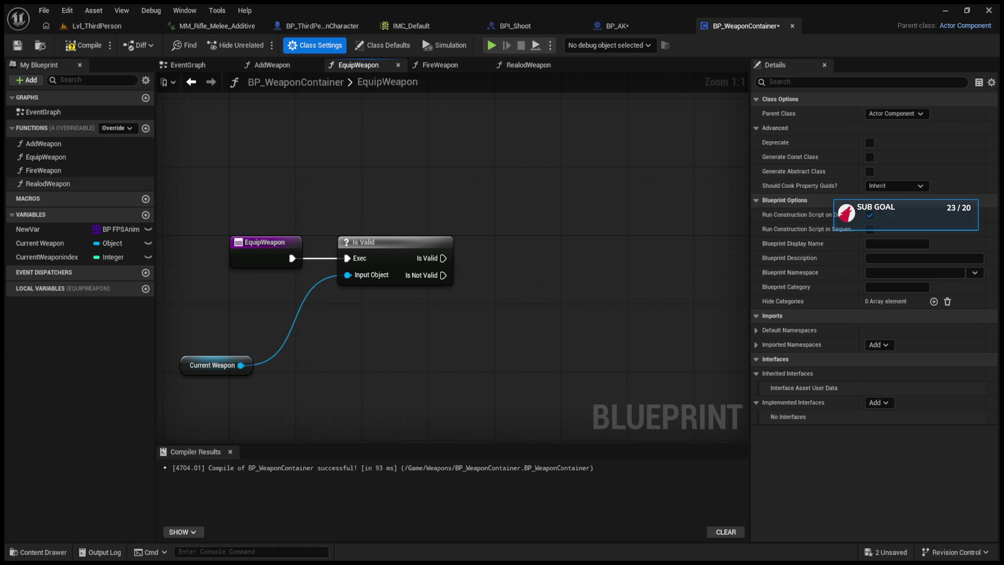
left_click(40, 243)
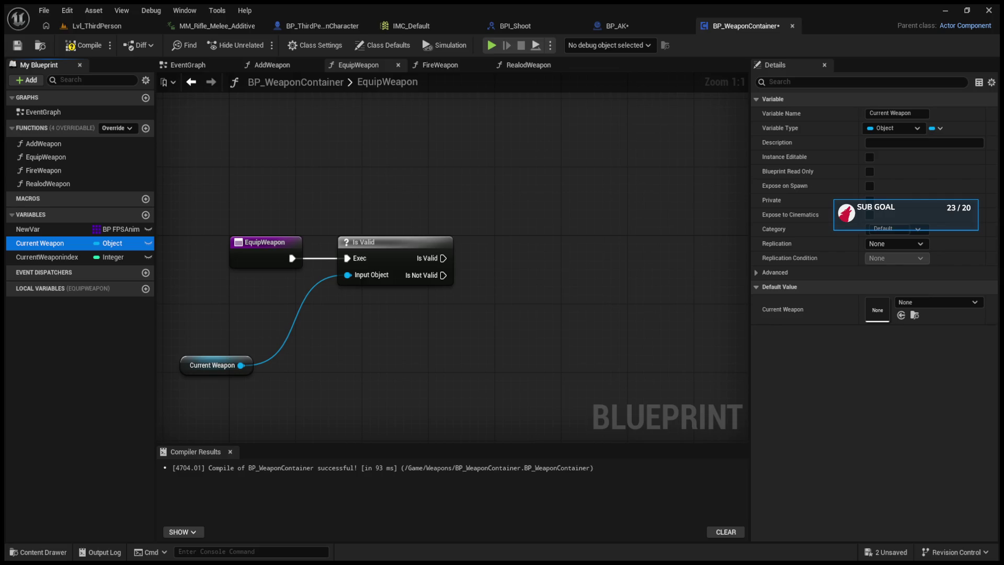
- Make Current Weapon a BP FPSAnim reference and run Detach From Actor on it after Is Valid
left_click(916, 127)
mouse_move(241, 365)
left_mouse_down()
mouse_move(447, 362)
mouse_move(550, 262)
mouse_move(516, 247)
left_mouse_up()
left_click_drag(443, 257, 496, 266)
left_click_drag(582, 251, 599, 242)
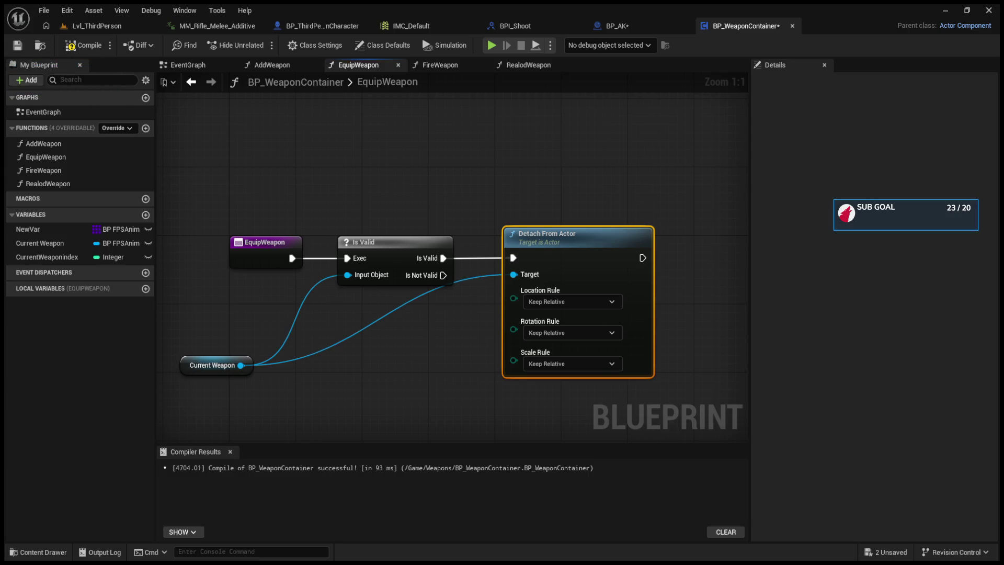
- Recompile the blueprint and place Detach From Actor beside the Is Valid node
key("F7")
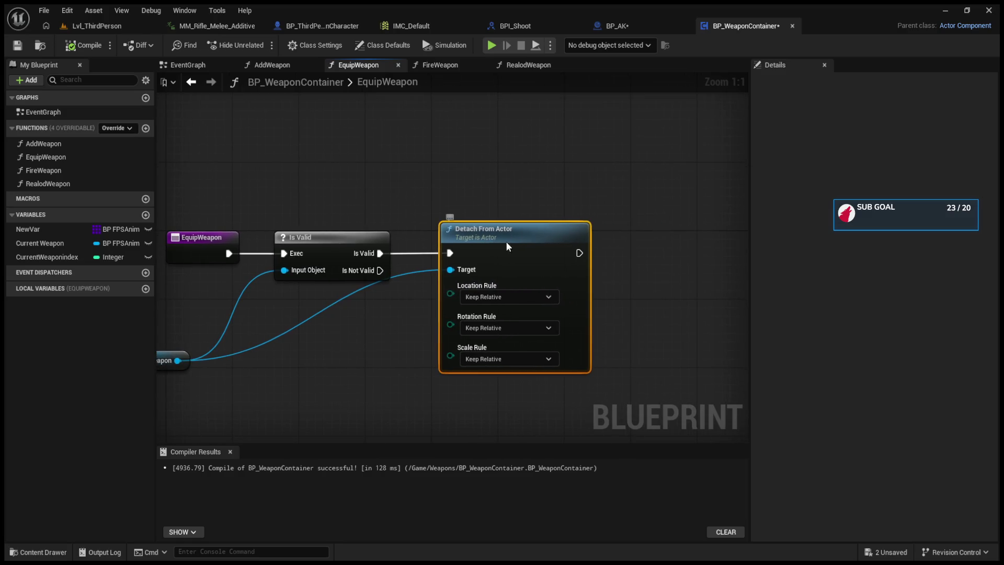
left_click_drag(506, 241, 549, 240)
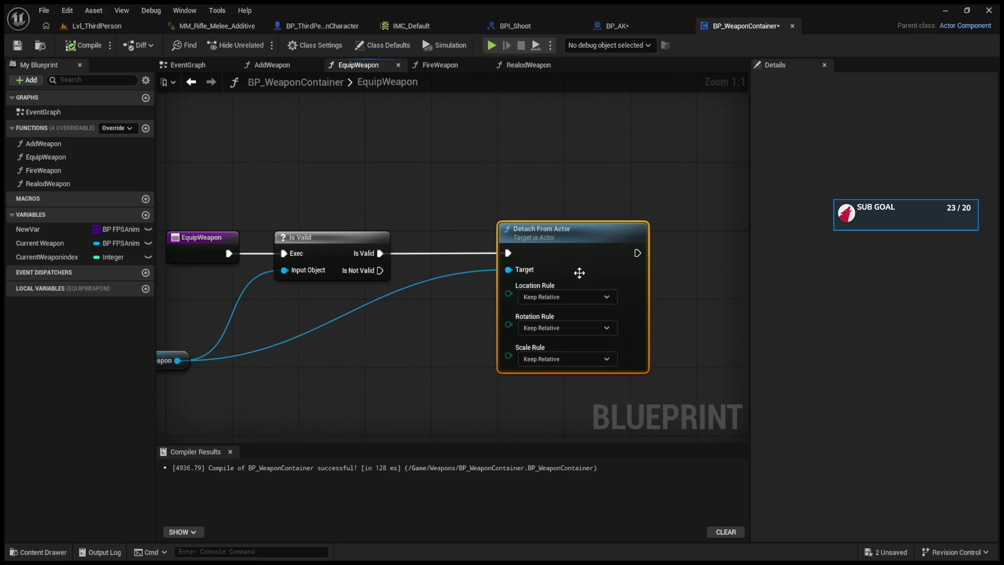
left_click_drag(469, 272, 404, 272)
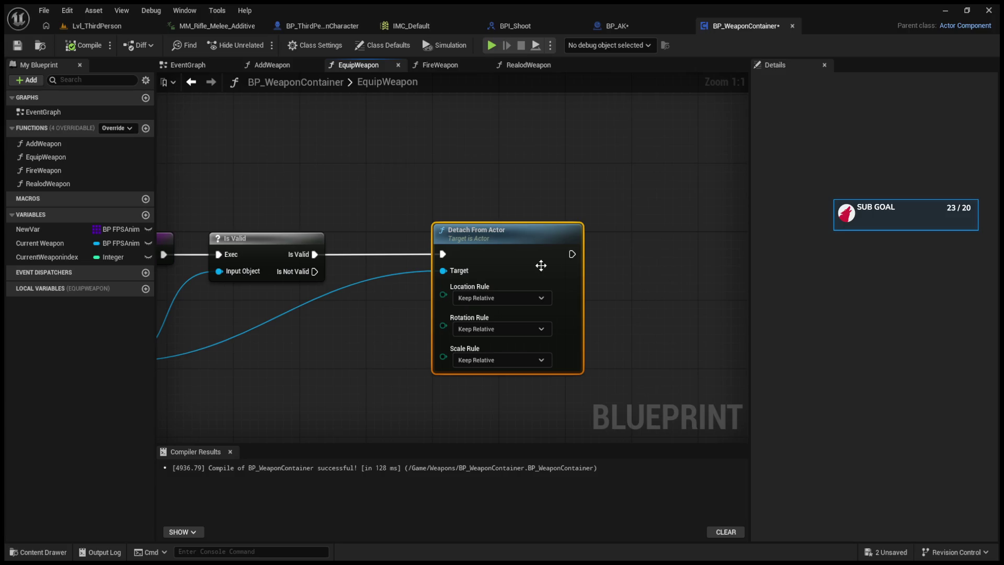
left_click(45, 229)
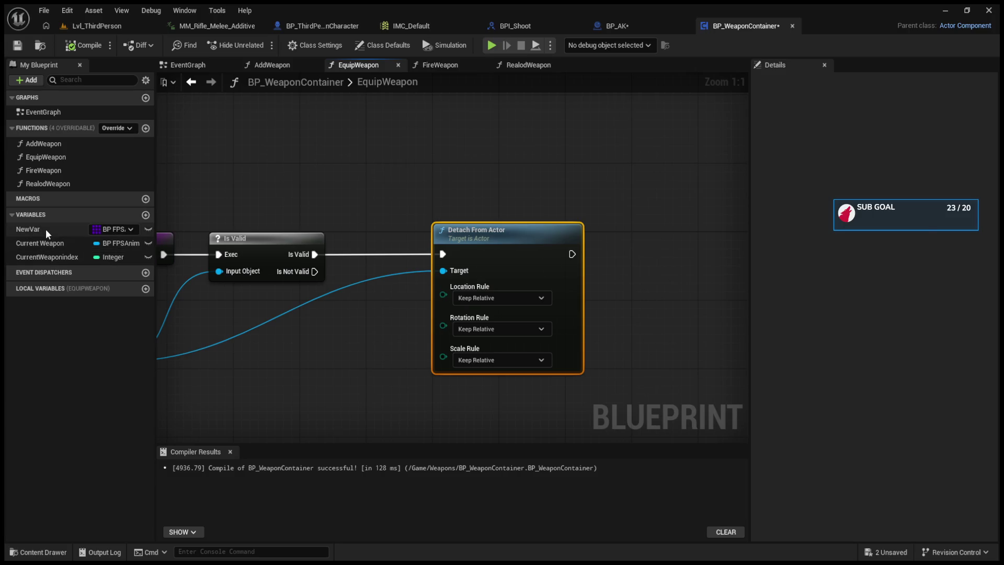
- Rename the NewVar variable to 'Weapon Array' and recompile
left_click(907, 114)
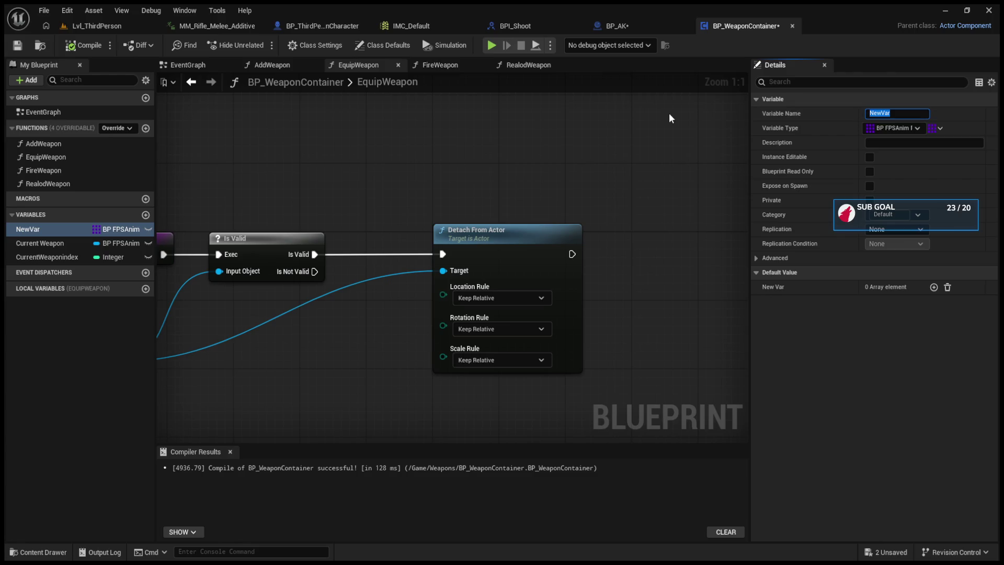
type("Weapon A")
type("rraty")
key("BackSpace")
type("y")
key("Return")
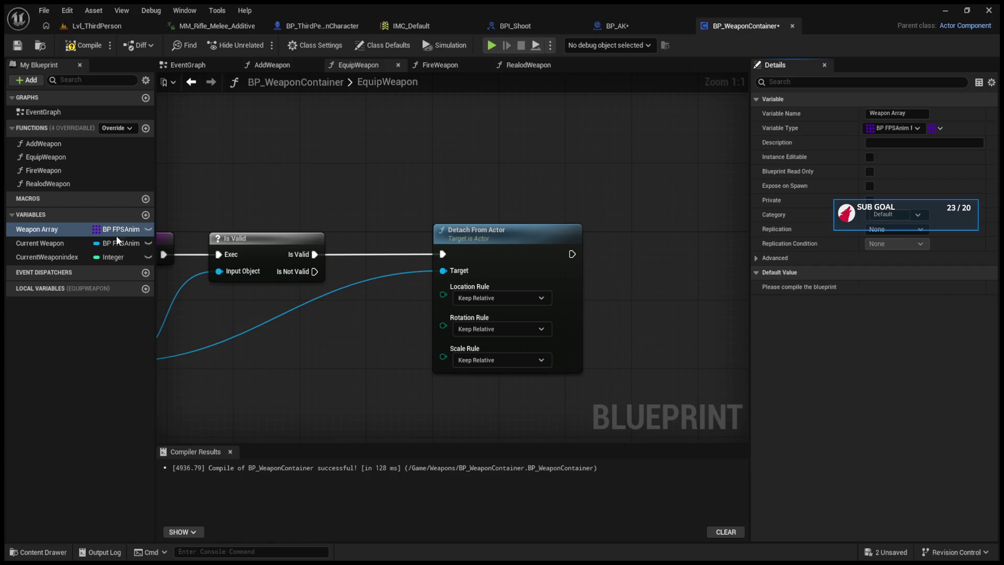
left_click_drag(371, 394, 299, 324)
left_click(84, 45)
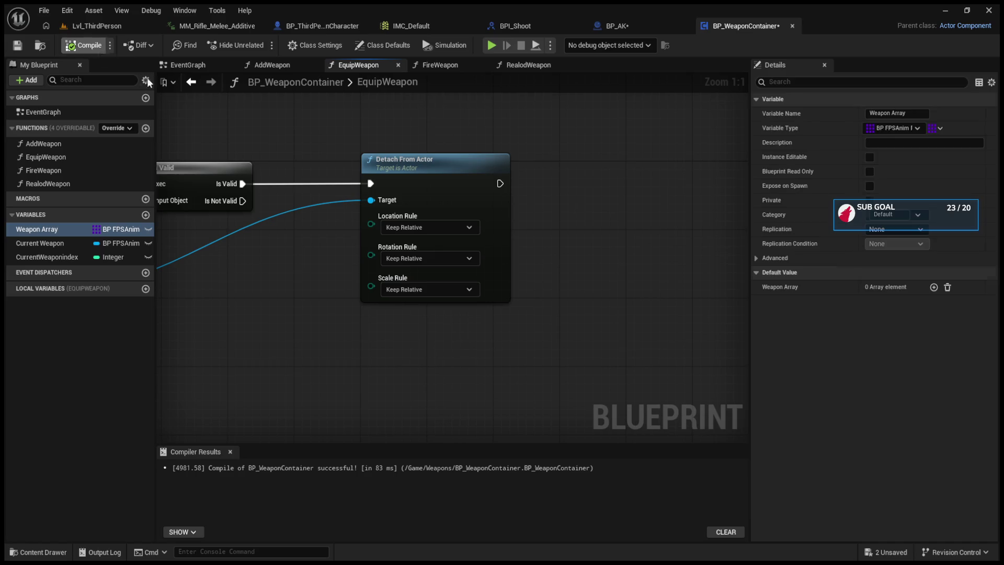
- Add elements to Weapon Array's default value, then remove them all, leaving it empty
left_click(933, 287)
left_click(933, 287)
left_click(933, 287)
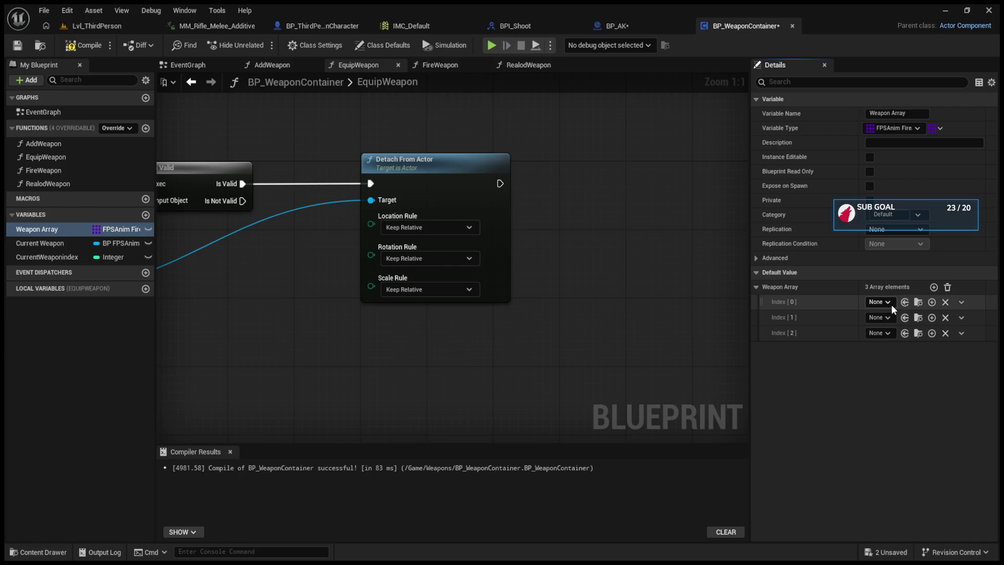
left_click(904, 302)
left_click(960, 303)
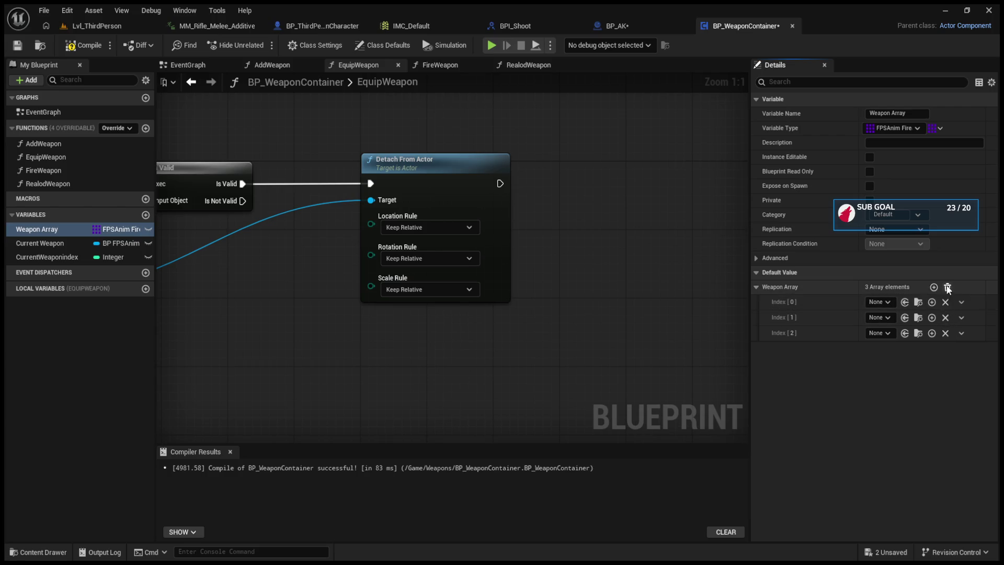
left_click(947, 287)
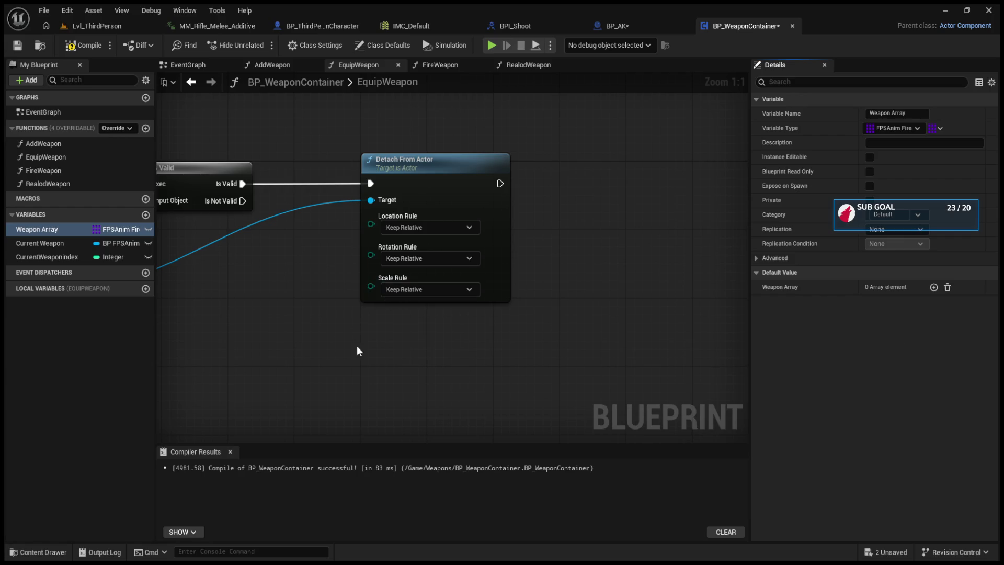
left_click_drag(357, 345, 466, 339)
- Drop a second Current Weapon getter into the EquipWeapon graph below Is Valid
left_click_drag(58, 243, 299, 338)
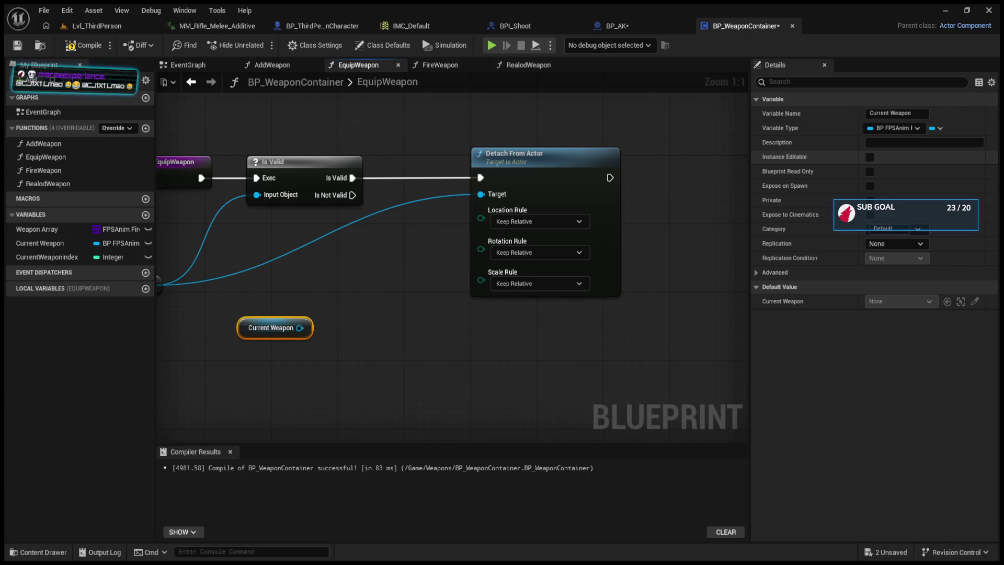
left_click(41, 229)
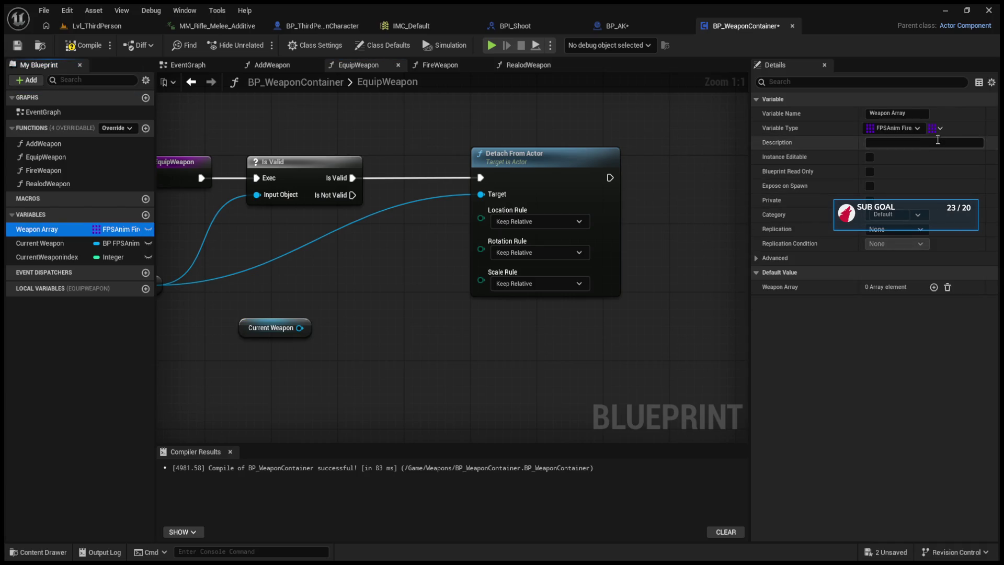
- Give the StartingWeapons array three default entries: BP_AK, BP_M16 and BP_MGP7
left_click(920, 126)
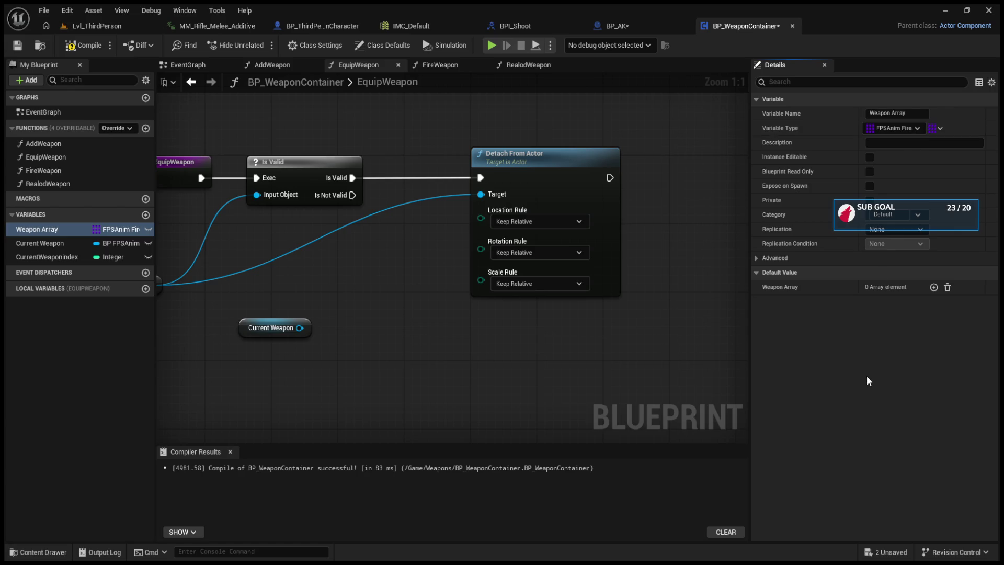
left_click(72, 47)
left_click(933, 287)
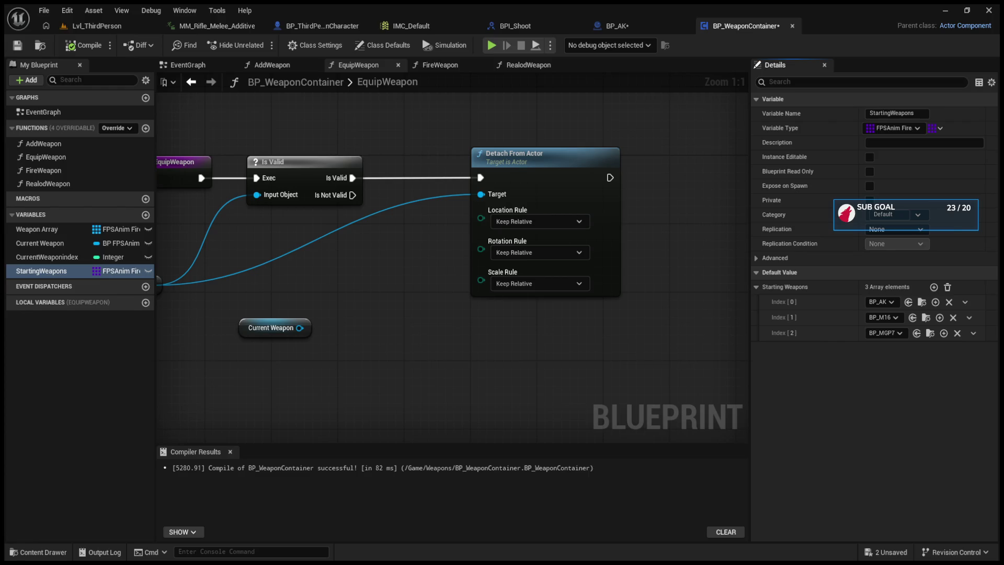
left_click(606, 269)
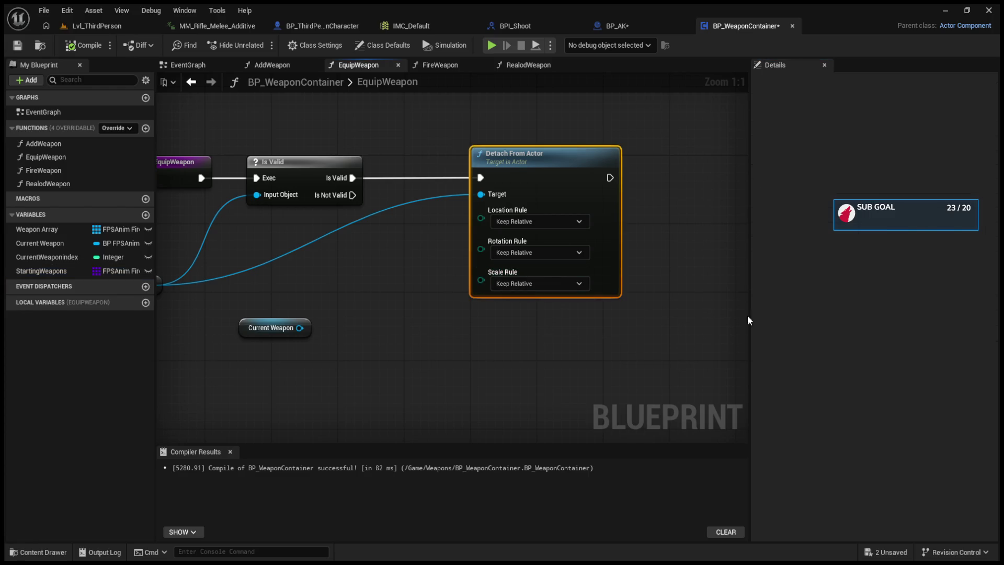
scroll(519, 314, "down", 2)
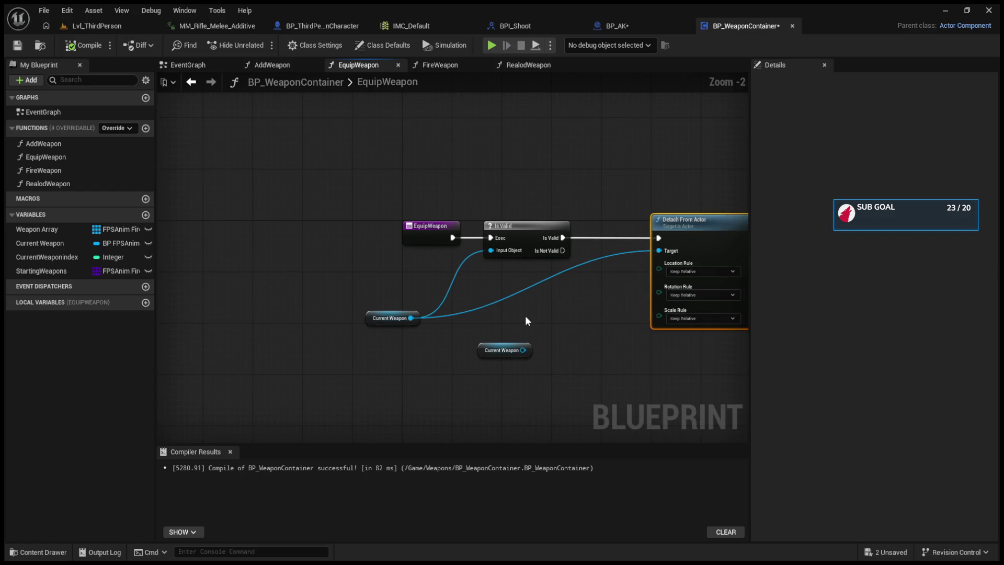
left_click_drag(526, 317, 469, 327)
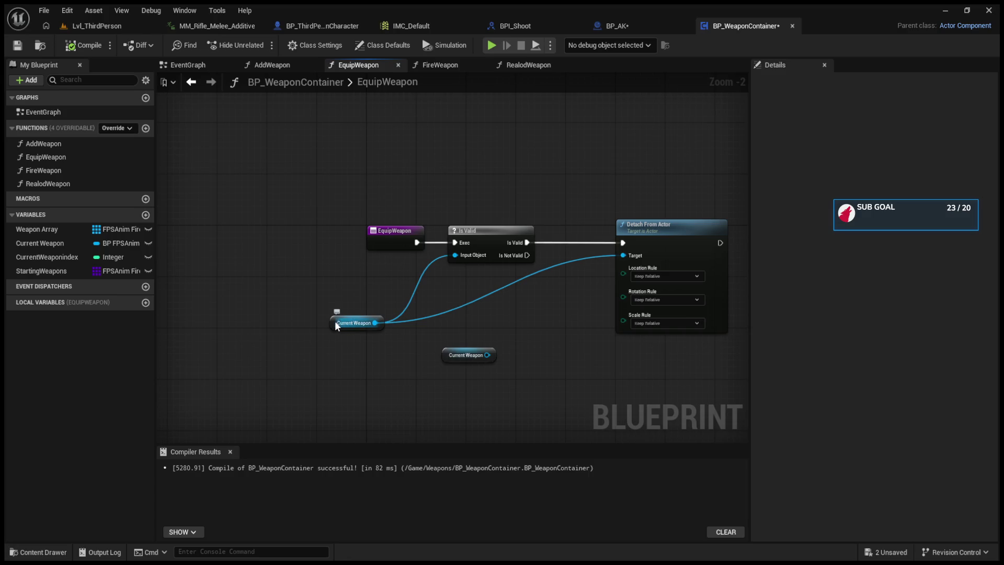
- Move the wired Current Weapon getter up and right, next to the Is Valid node
left_click_drag(338, 319, 381, 283)
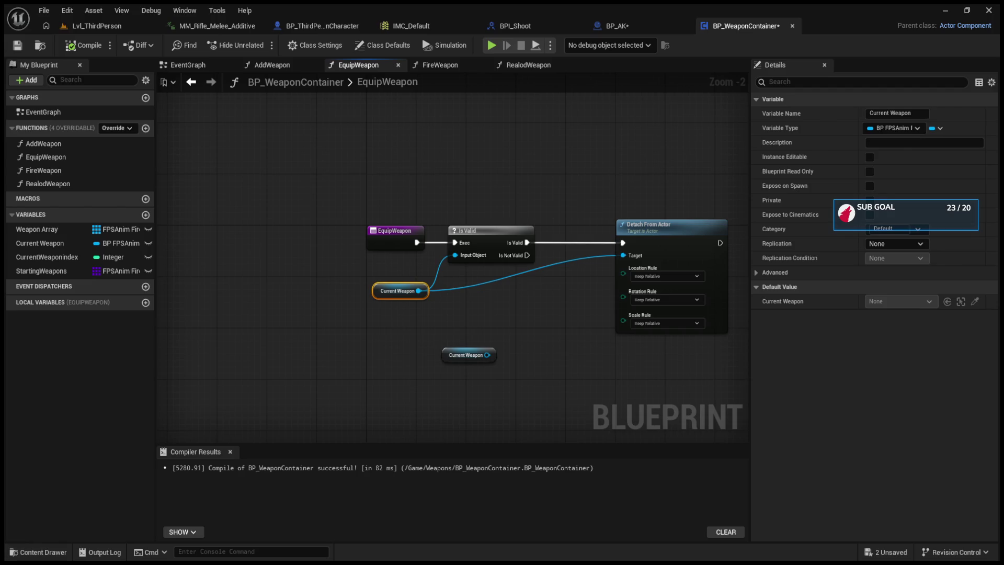
- Shift Detach From Actor up-left and delete the spare unconnected Current Weapon getter
mouse_move(578, 233)
left_mouse_down()
mouse_move(594, 226)
mouse_move(569, 228)
left_mouse_up()
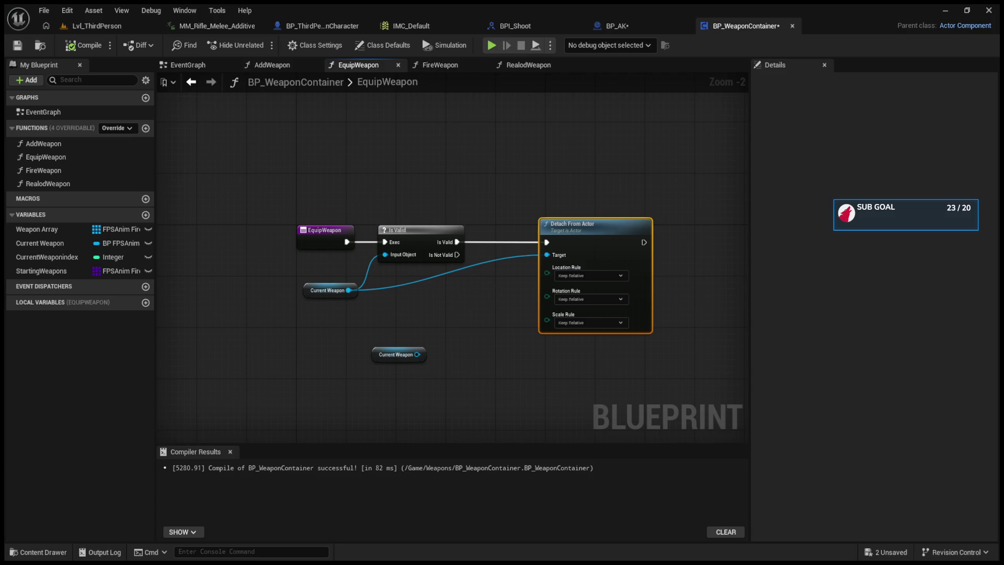
left_click(396, 354)
key("Delete")
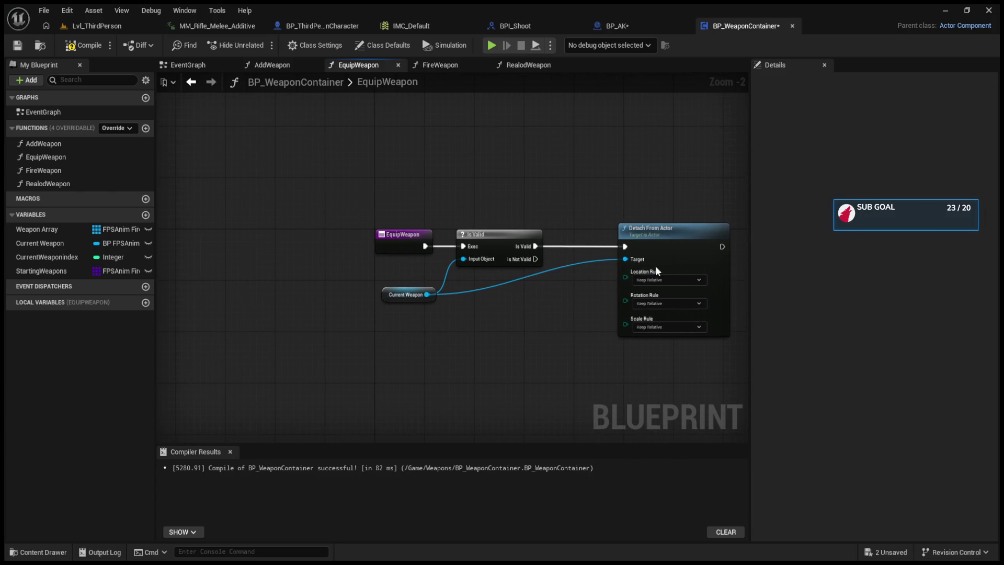
- Nudge Detach From Actor slightly up-left so it lines up after Is Valid
mouse_move(655, 265)
left_mouse_down()
mouse_move(686, 228)
mouse_move(651, 257)
left_mouse_up()
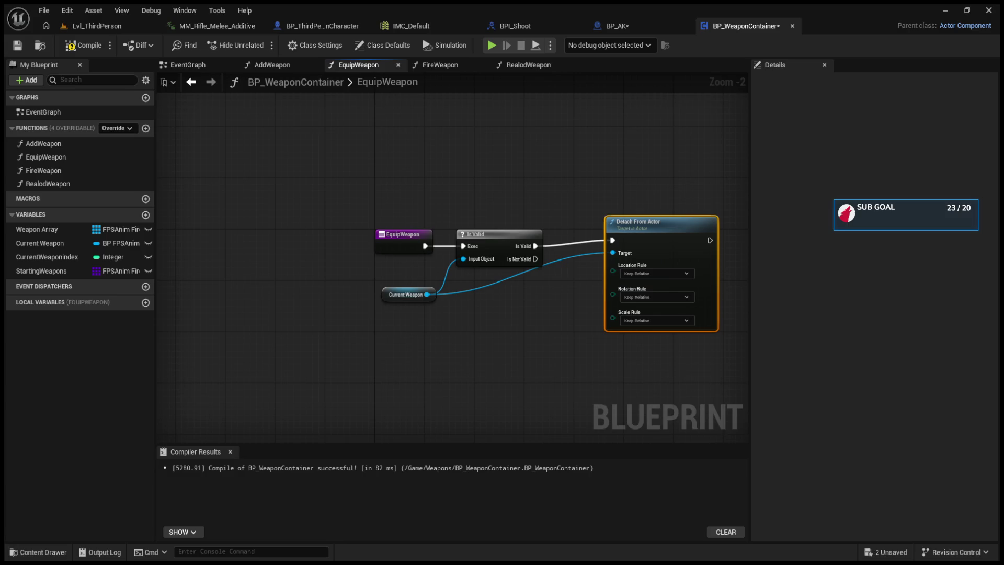
- Rename Weapon Array to 'Weapons' and recompile BP_WeaponContainer
left_click(37, 229)
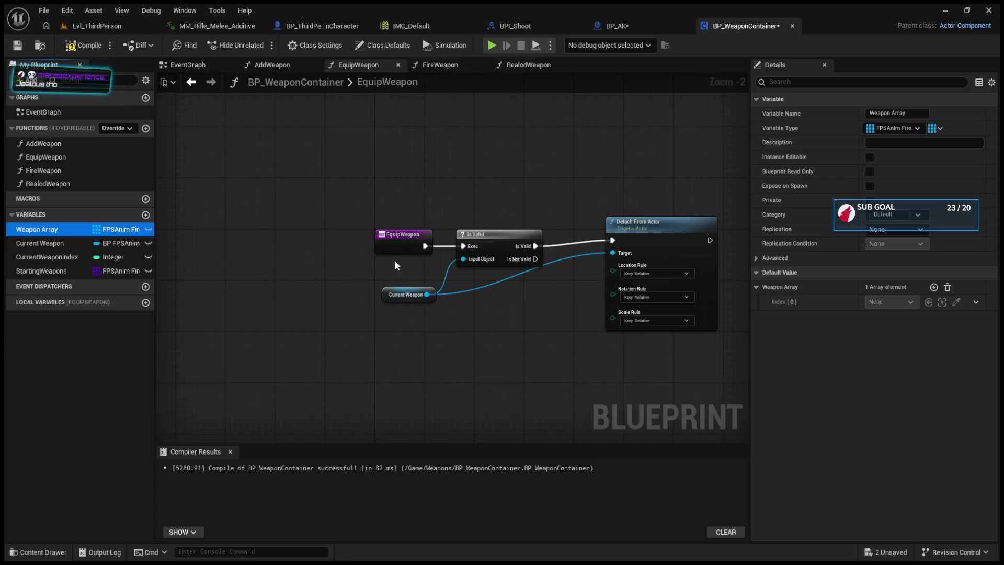
left_click(919, 113)
key("BackSpace")
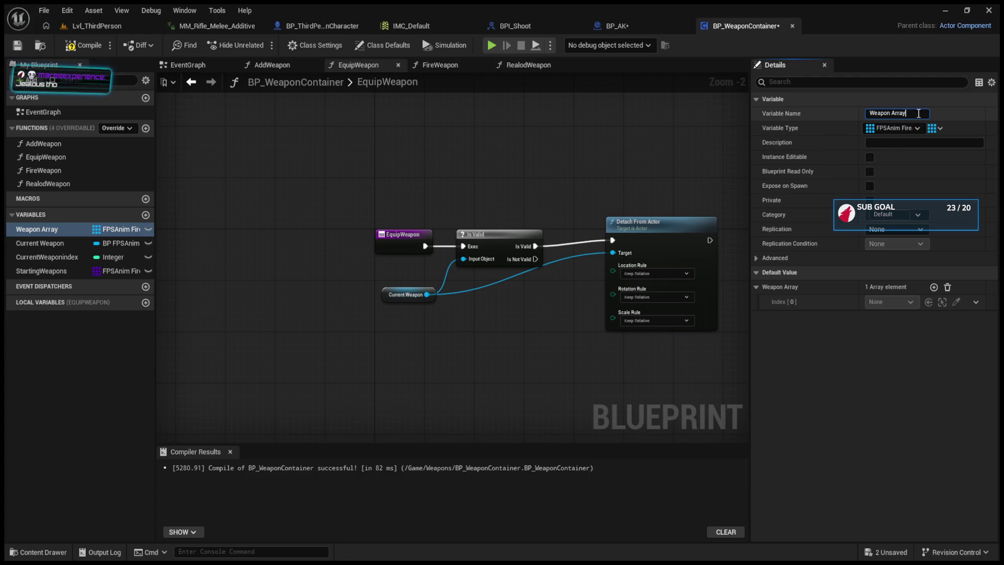
key("BackSpace")
key("BackSpace")
key("BackSpace")
type("s")
key("Return")
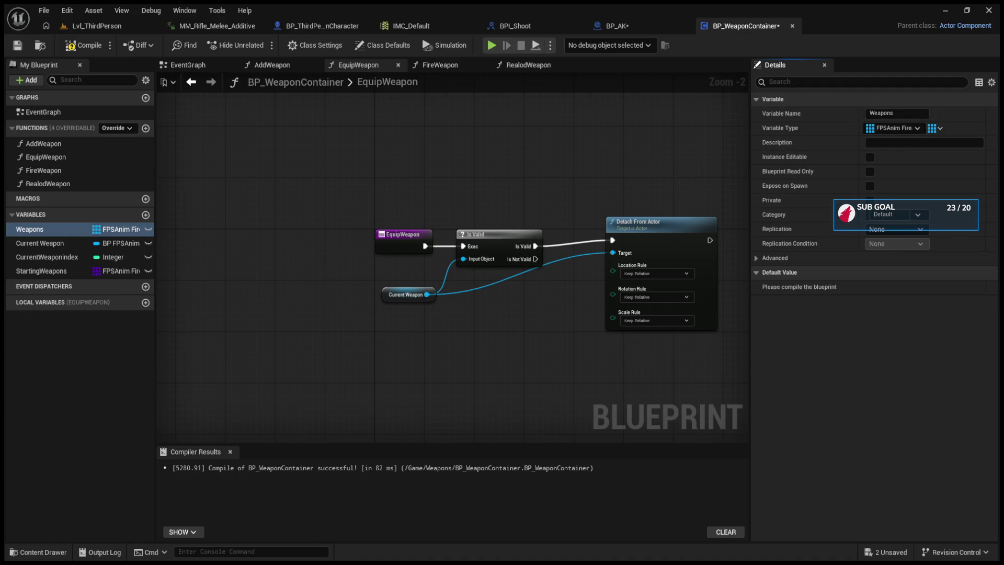
left_click(86, 46)
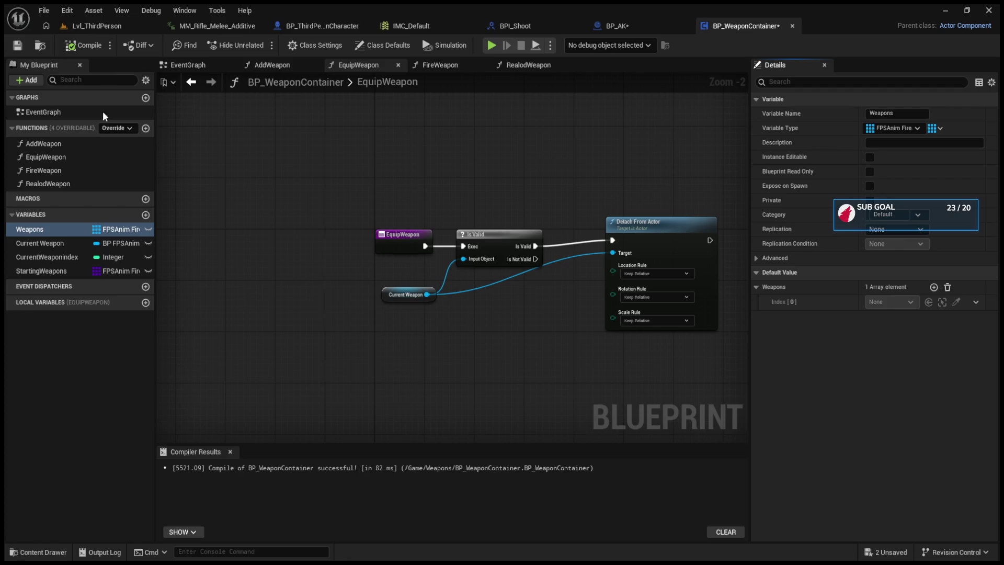
left_click(47, 271)
left_click(68, 229)
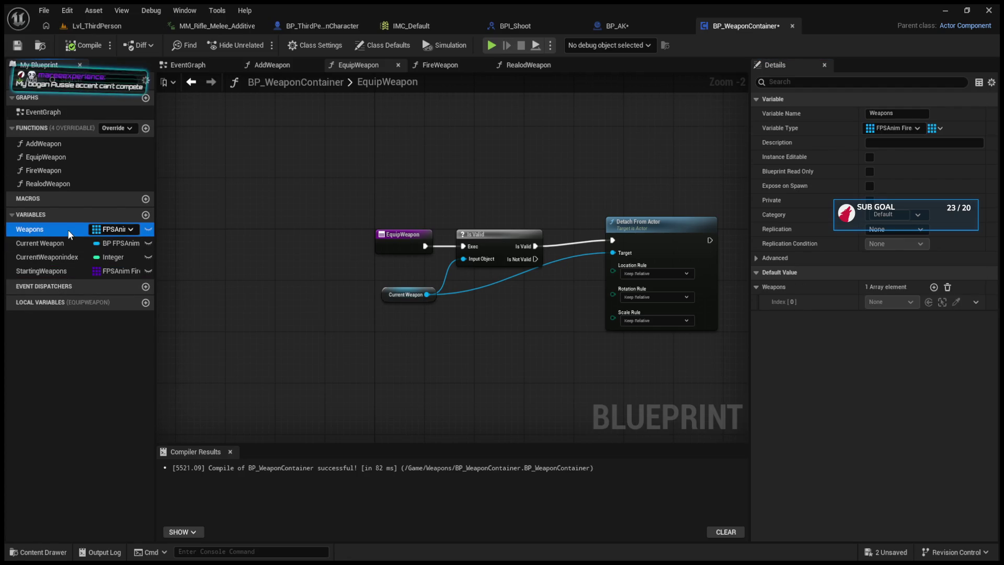
- Review StartingWeapons' default weapon list, then return to the Weapons variable's settings
left_click(68, 271)
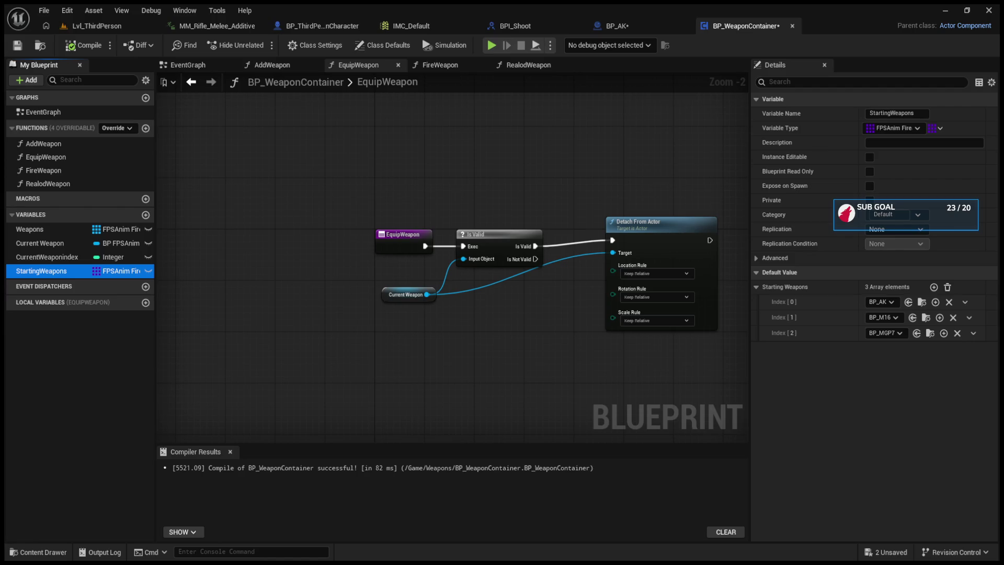
left_click(30, 229)
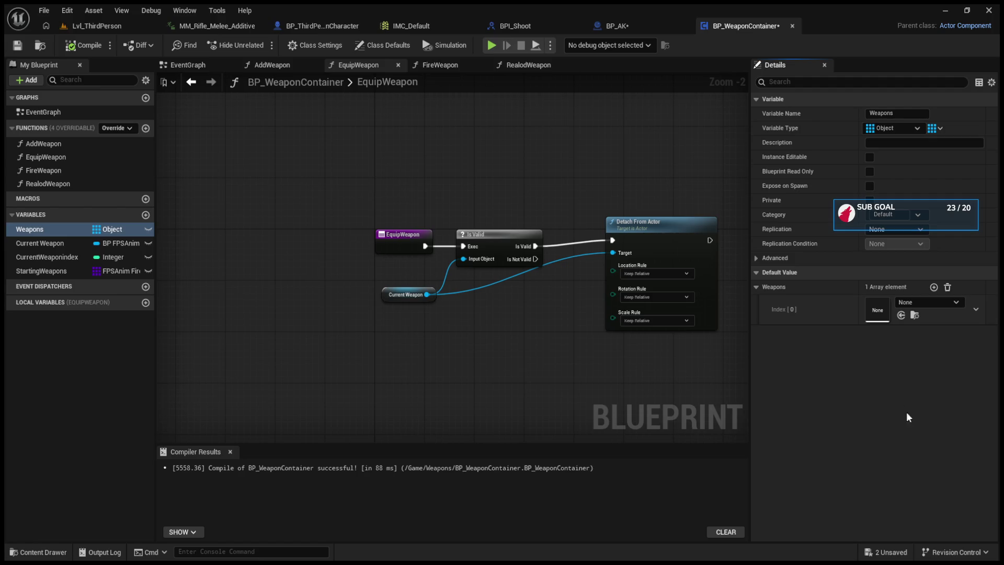
- Add two more slots to the Weapons array and select BP_MGP7 in the Content Browser
left_click(933, 287)
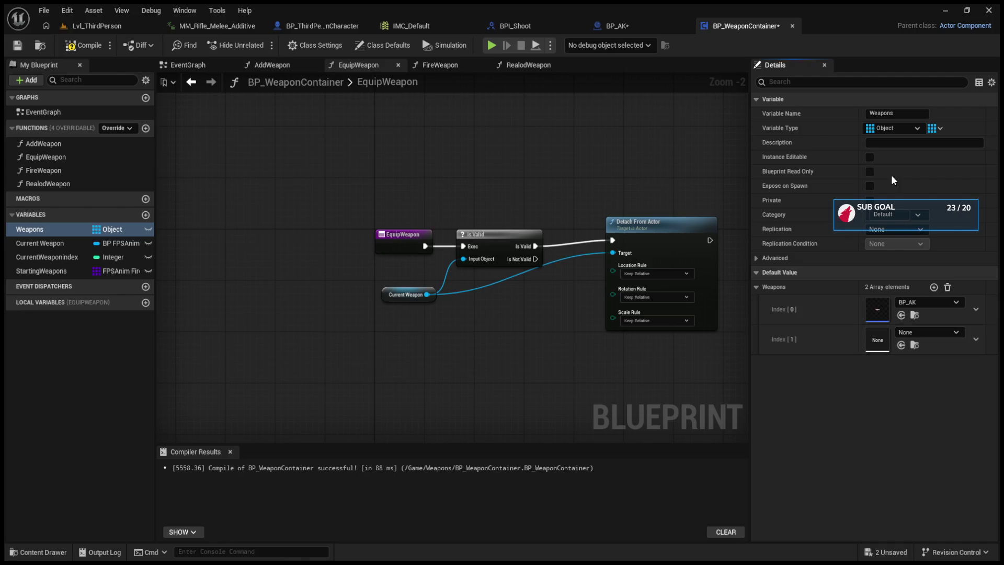
left_click(933, 287)
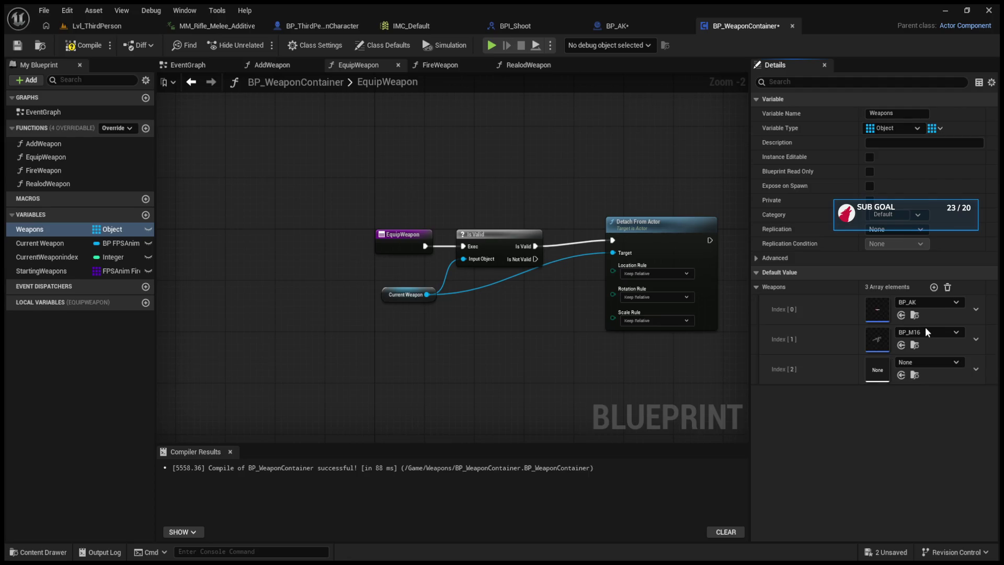
left_click(109, 26)
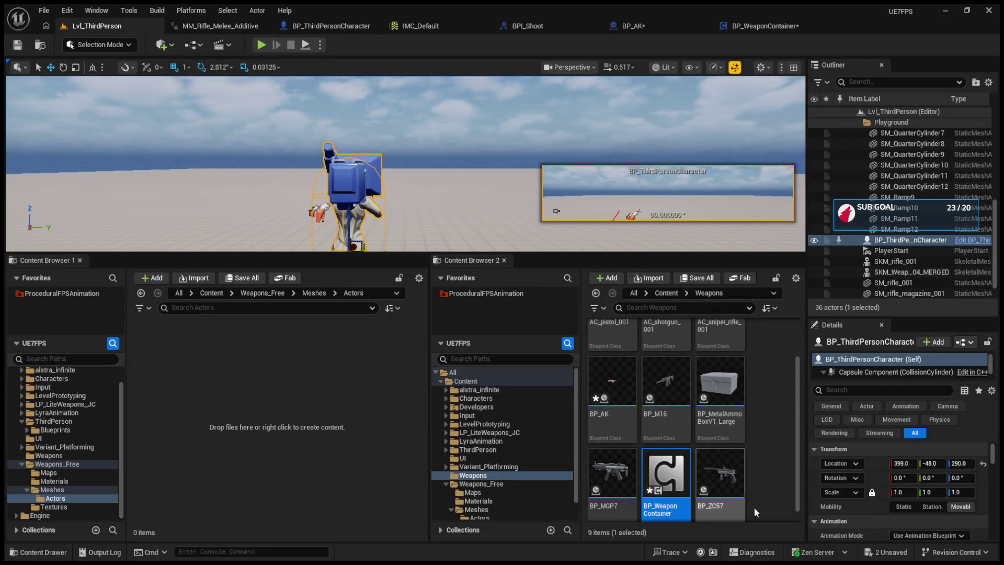
left_click(612, 473)
- Assign BP_MGP7 to Weapons Index [2] and compile the blueprint
left_click(752, 26)
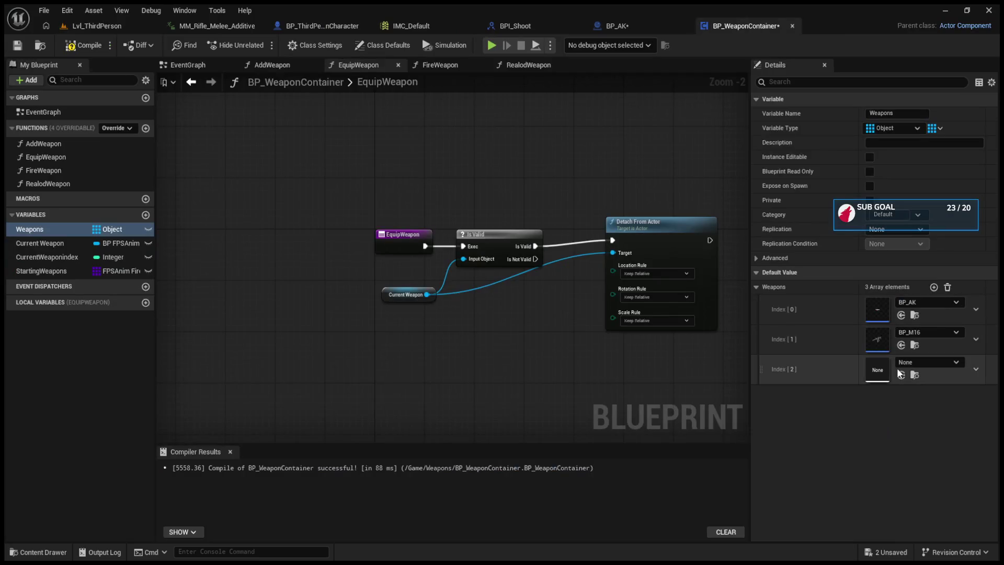
left_click(913, 375)
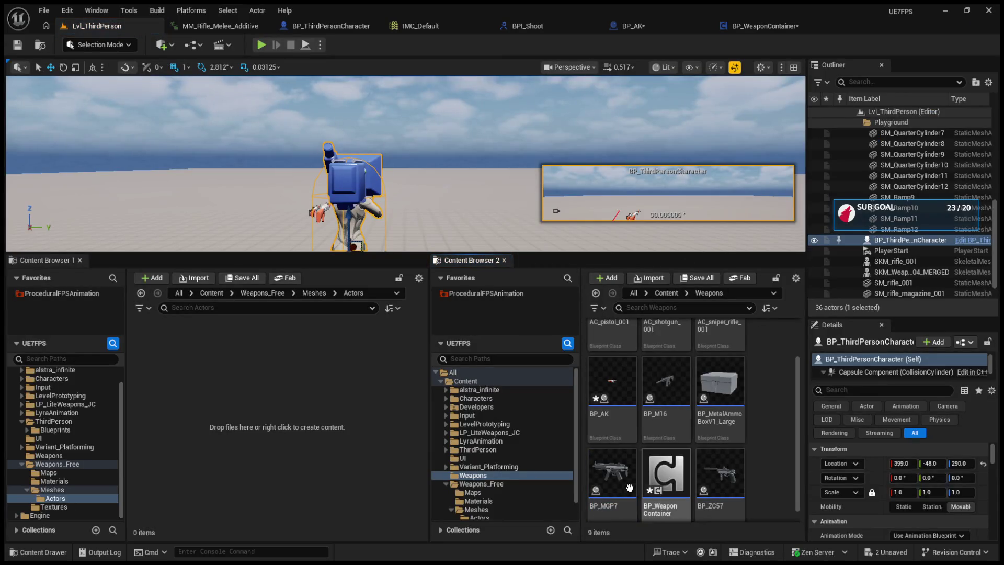
left_click(753, 26)
left_click(901, 375)
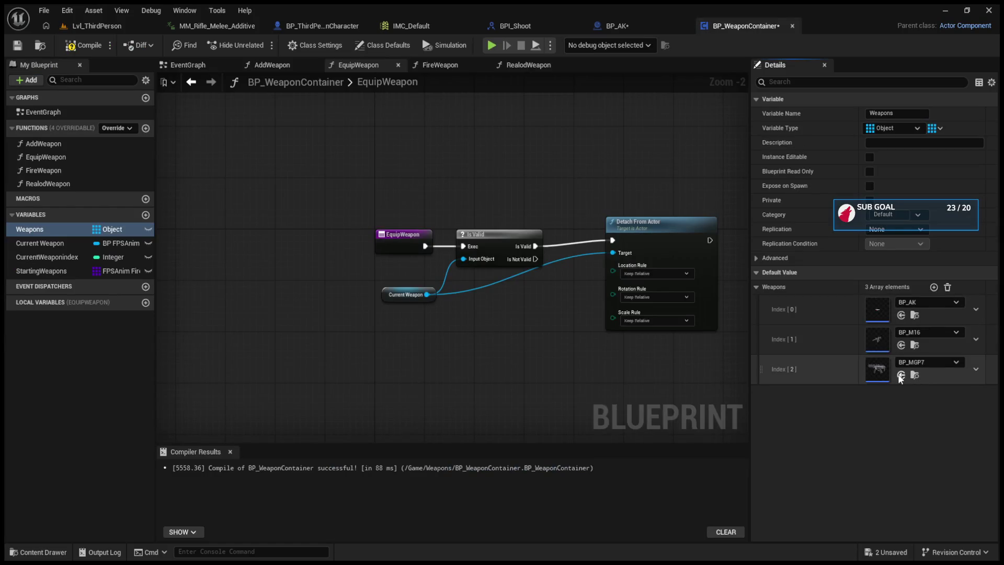
left_click(84, 45)
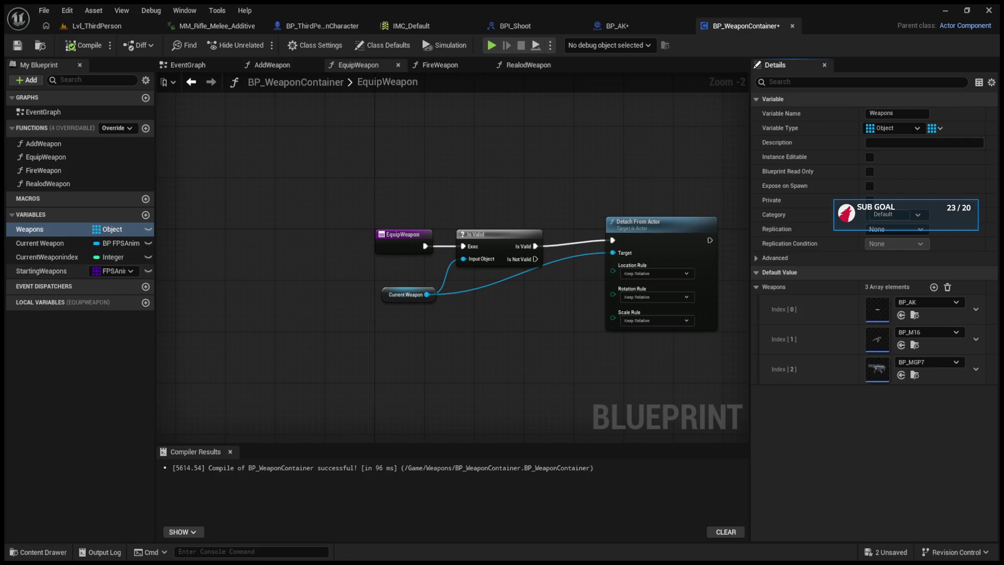
- Save the blueprint and clear StartingWeapons' third entry from BP_MGP7 to None
left_click(42, 271)
key("ctrl+s")
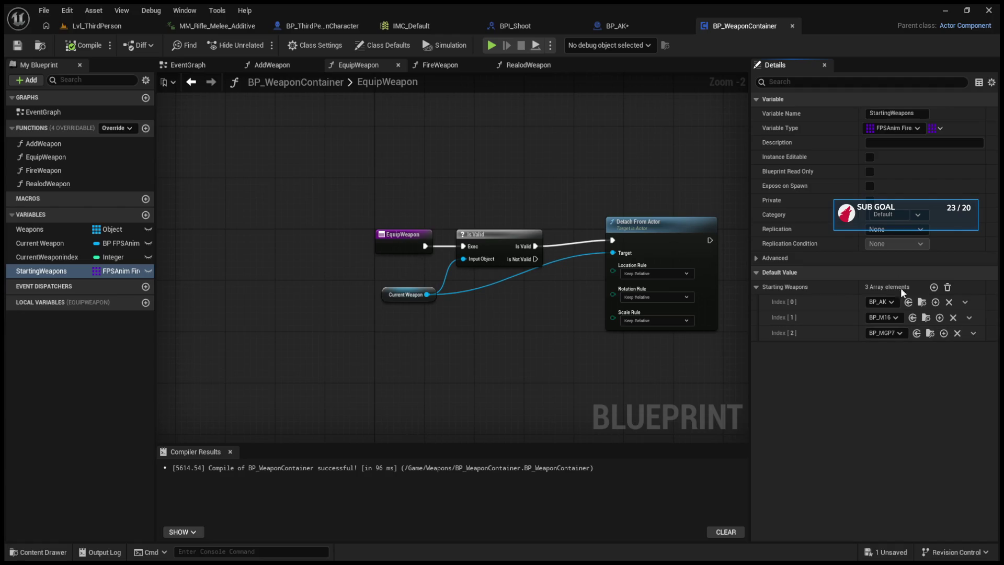
left_click(958, 333)
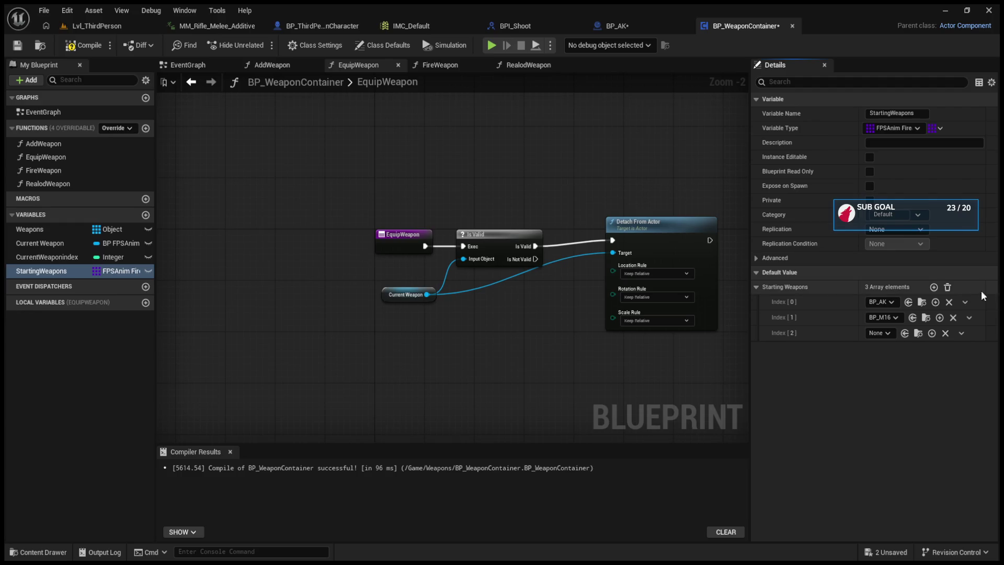
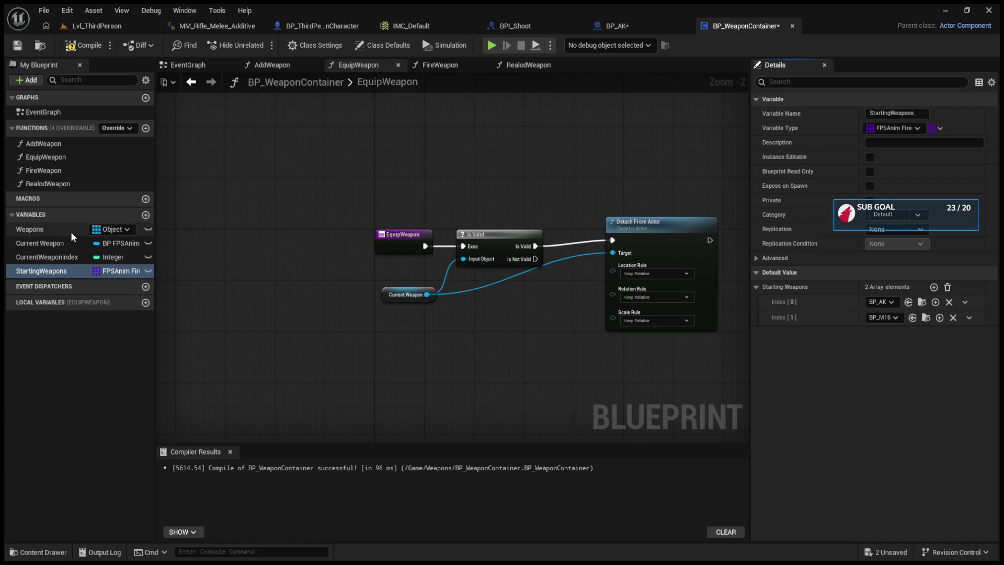
- Inspect the Weapons default array (BP_AK, BP_M16, BP_MGP7), then the StartingWeapons defaults
left_click(71, 231)
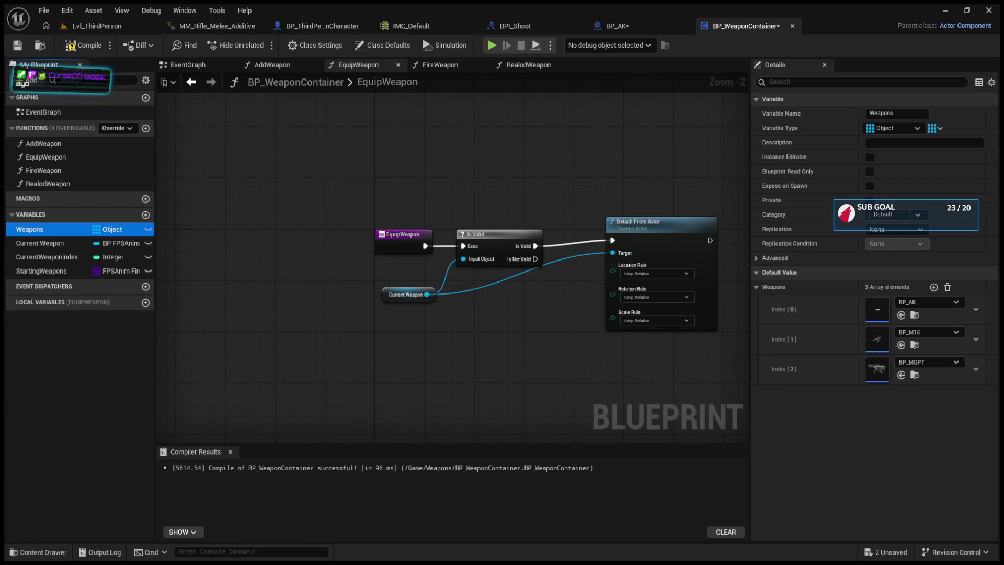
left_click(57, 272)
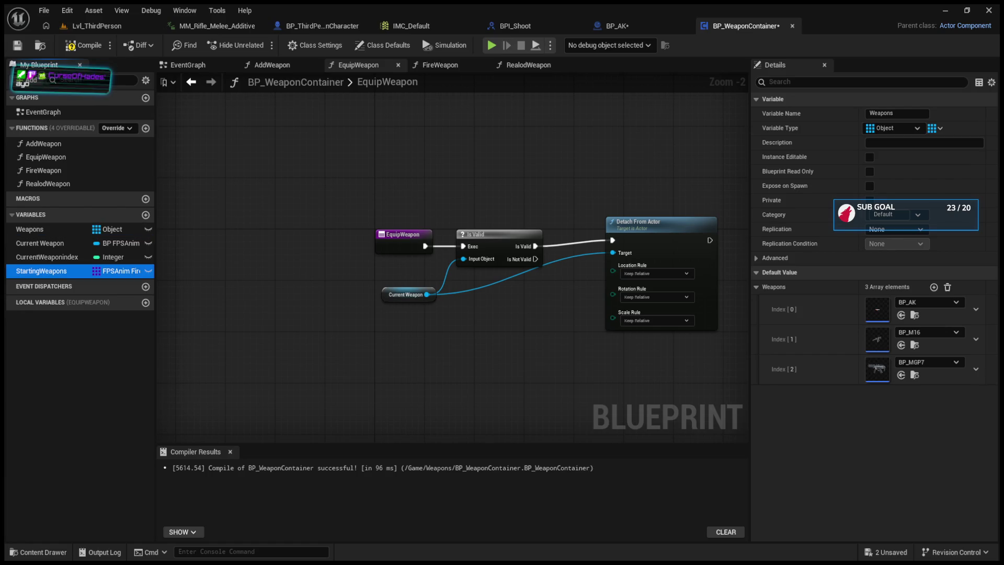
- Delete the BP_MGP7 entry at index 2 from the Weapons array and compile
left_click(30, 233)
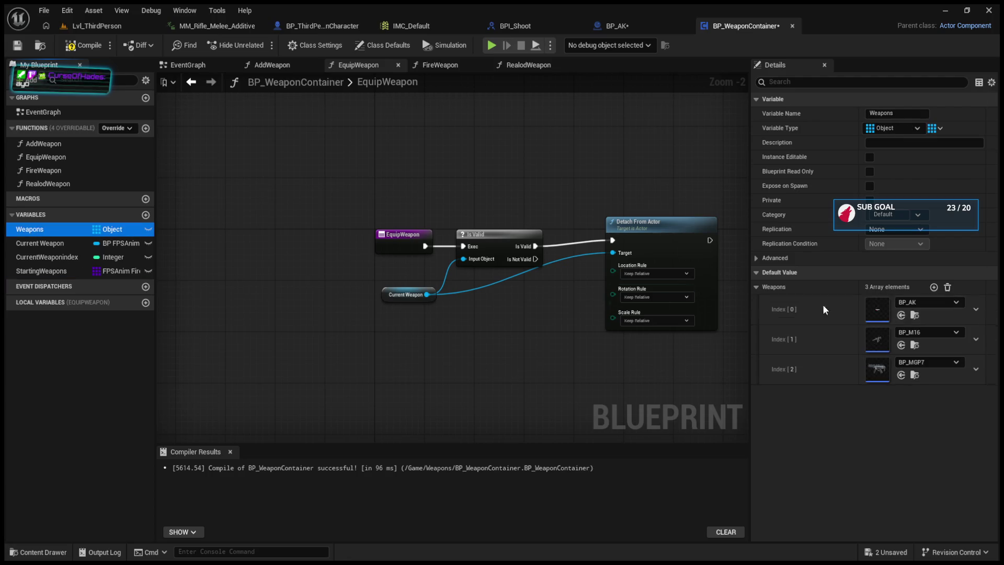
left_click(977, 368)
left_click(971, 400)
left_click(83, 46)
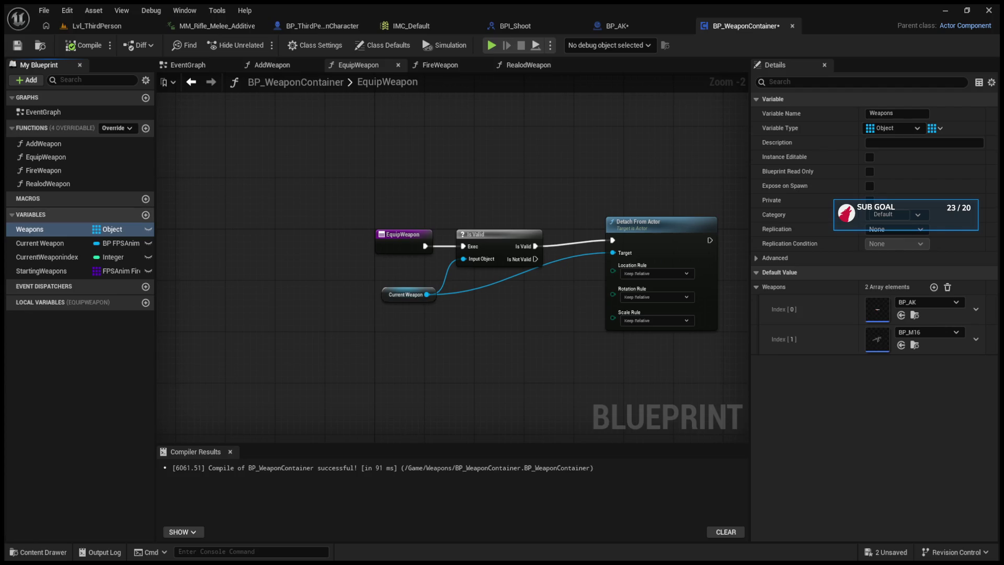
left_click(64, 245)
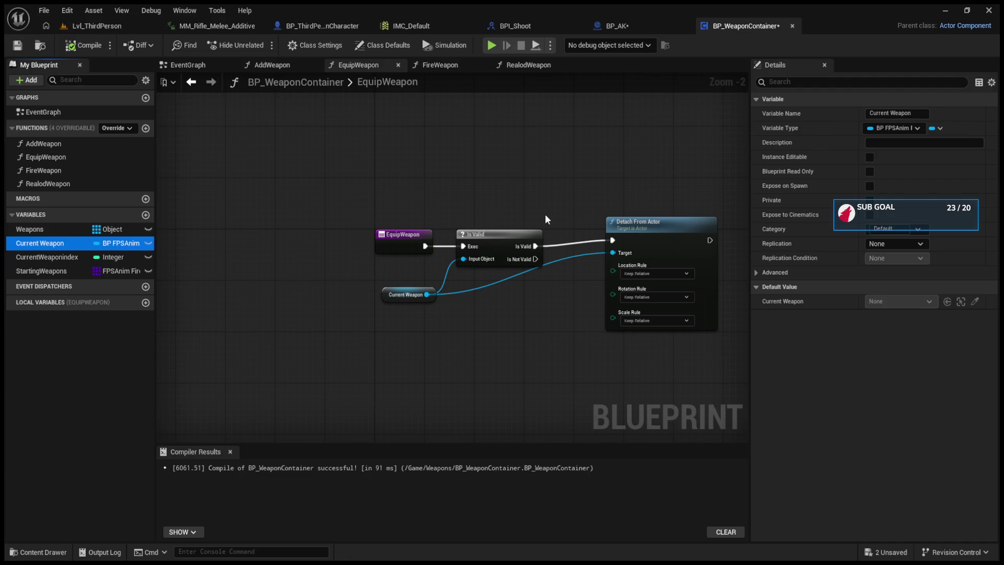
left_click(885, 156)
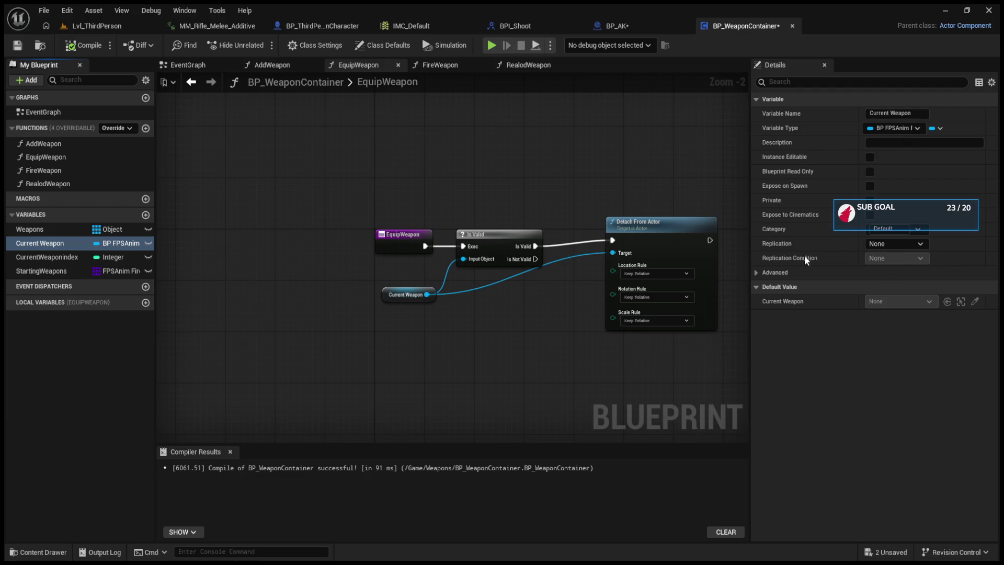
key("ctrl+z")
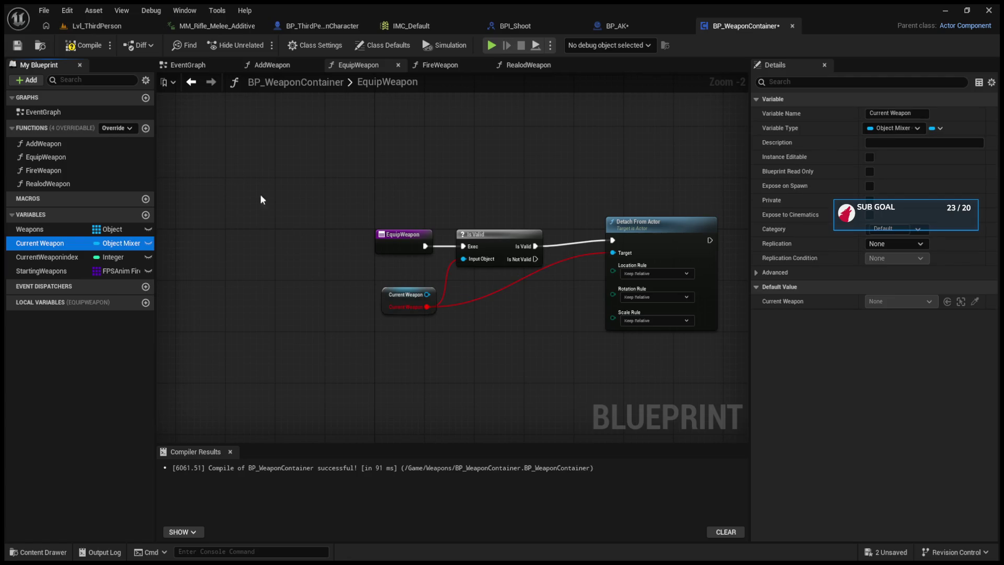
left_click(84, 45)
left_click_drag(427, 294, 623, 253)
key("ctrl+z")
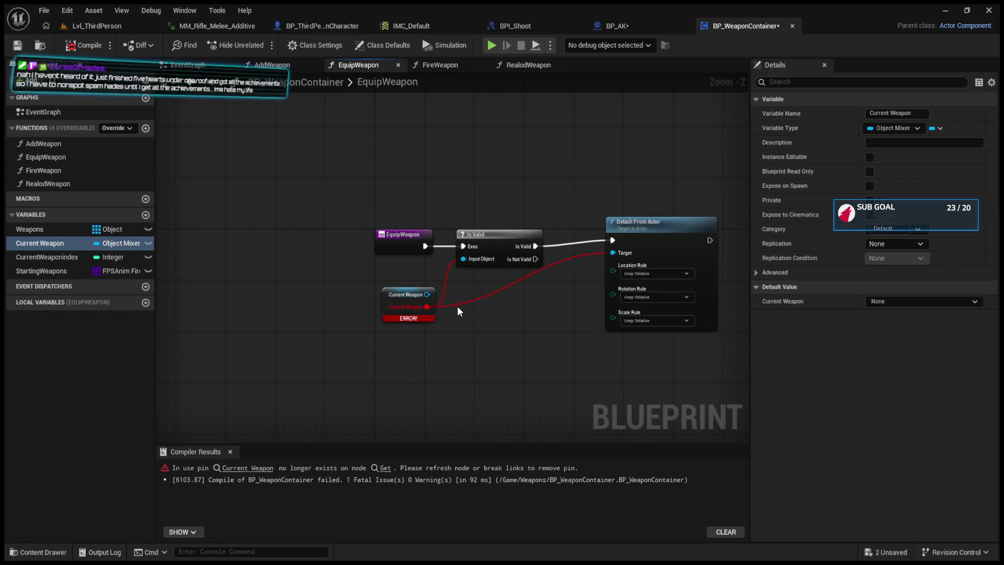
key("ctrl+z")
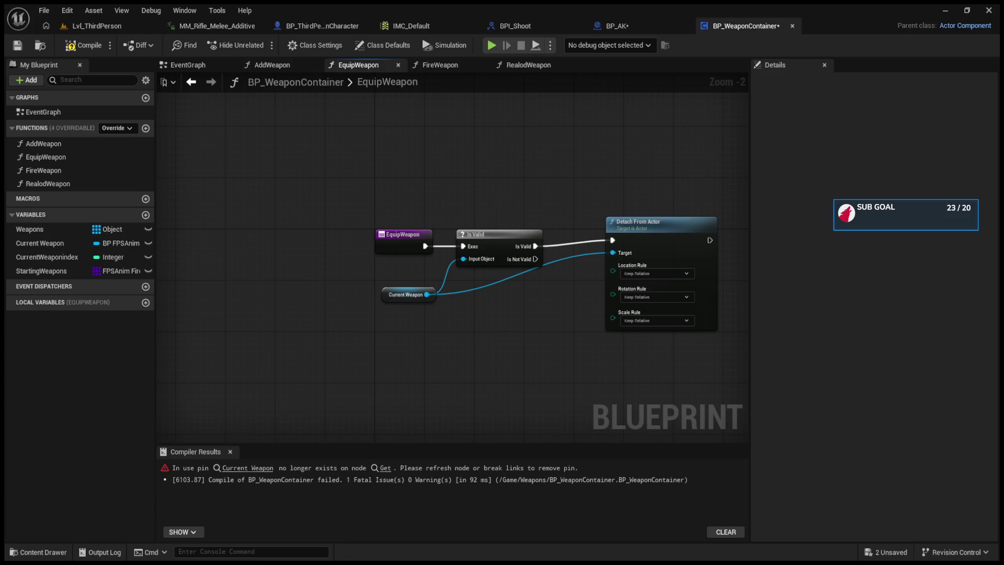
- Open the AddWeapon graph and check the Weapons and StartingWeapons default entries
double_click(43, 143)
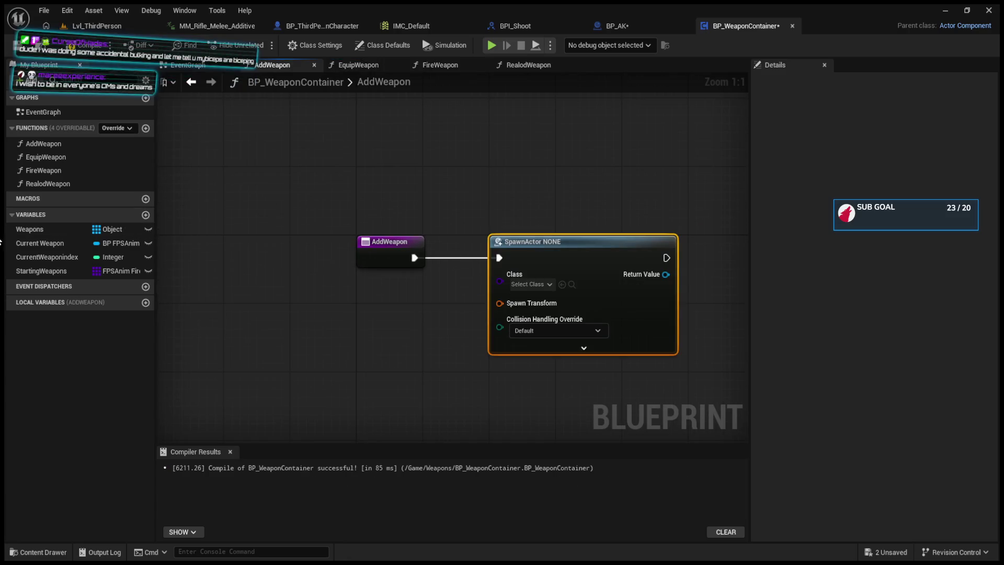
left_click(37, 229)
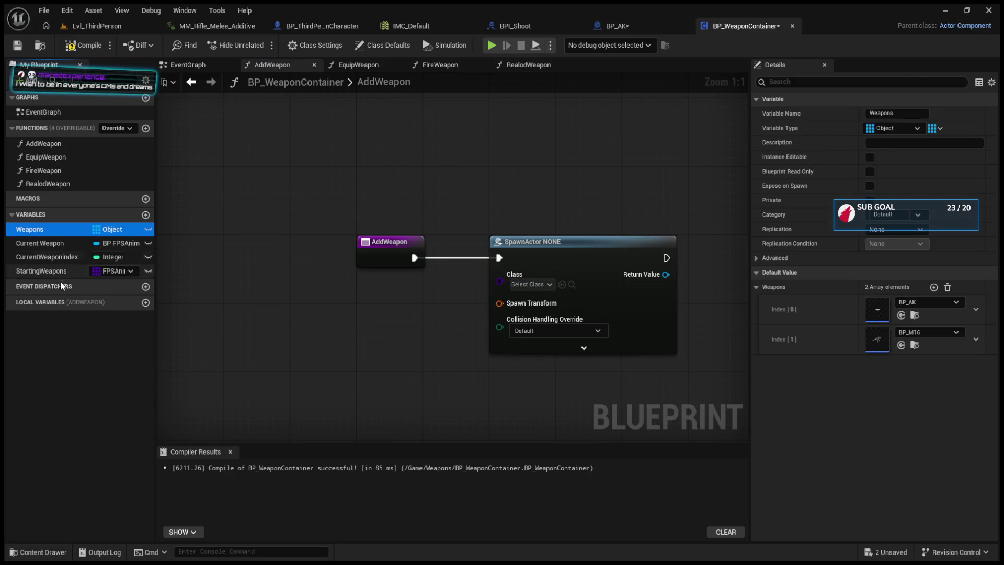
left_click(45, 272)
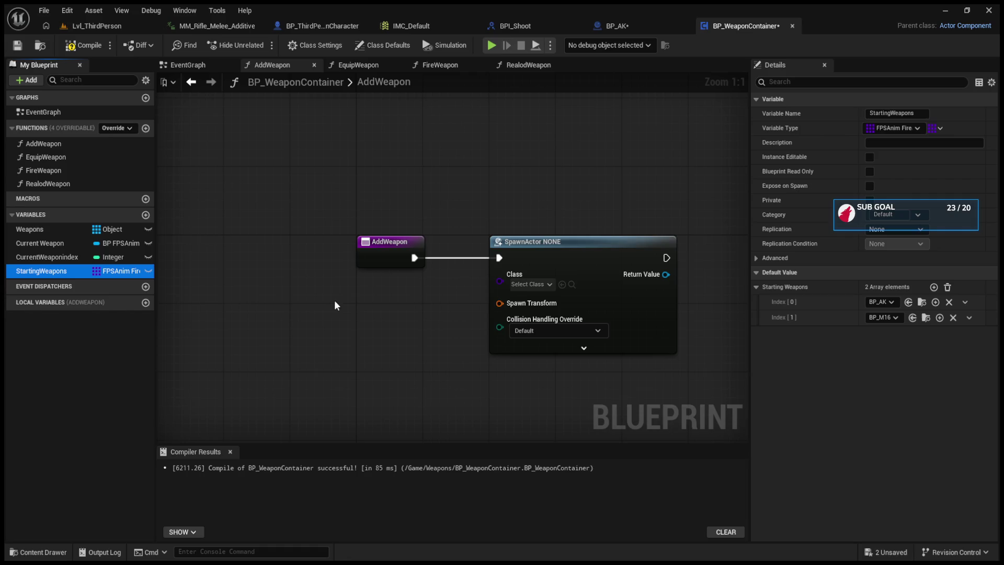
left_click(291, 300)
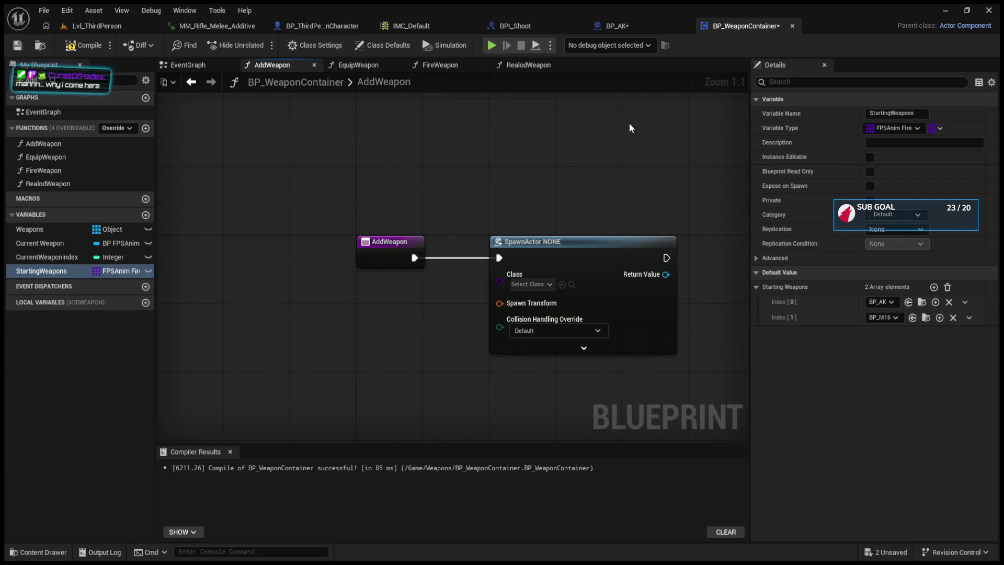
- Set SpawnActor's class to FPSAnim Firearm, compile, and pull a wire from Spawn Transform
left_click(607, 336)
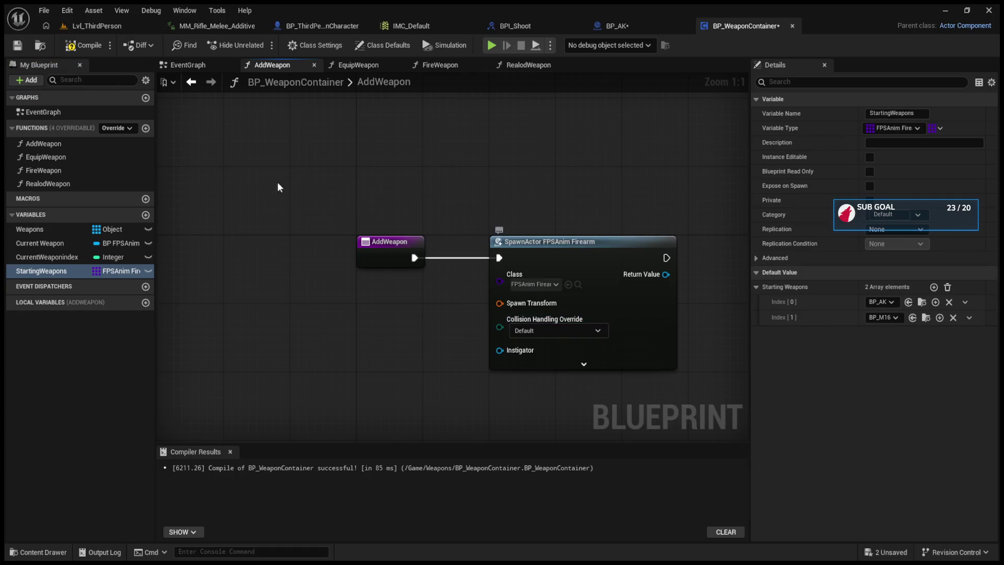
left_click(84, 45)
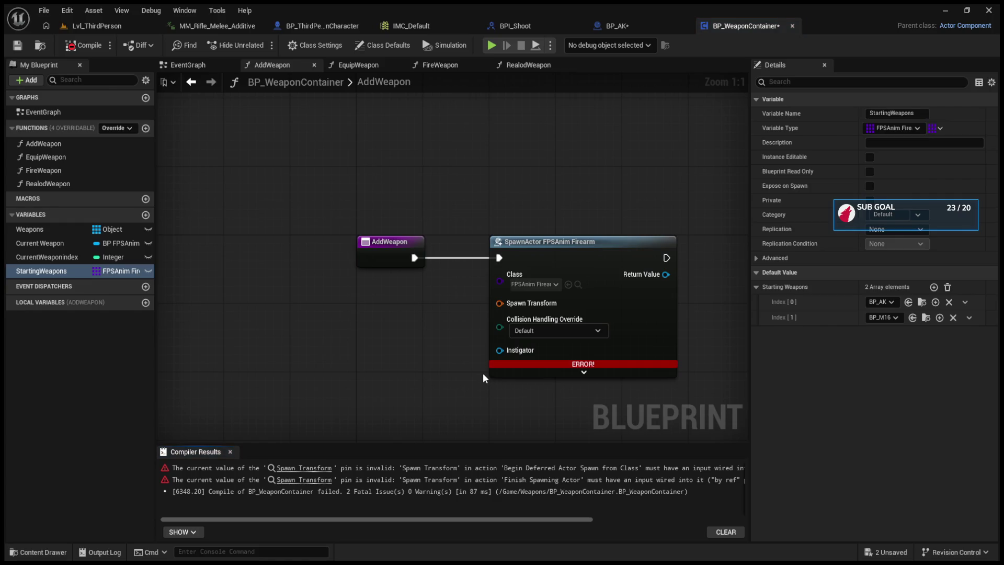
left_click_drag(499, 302, 398, 309)
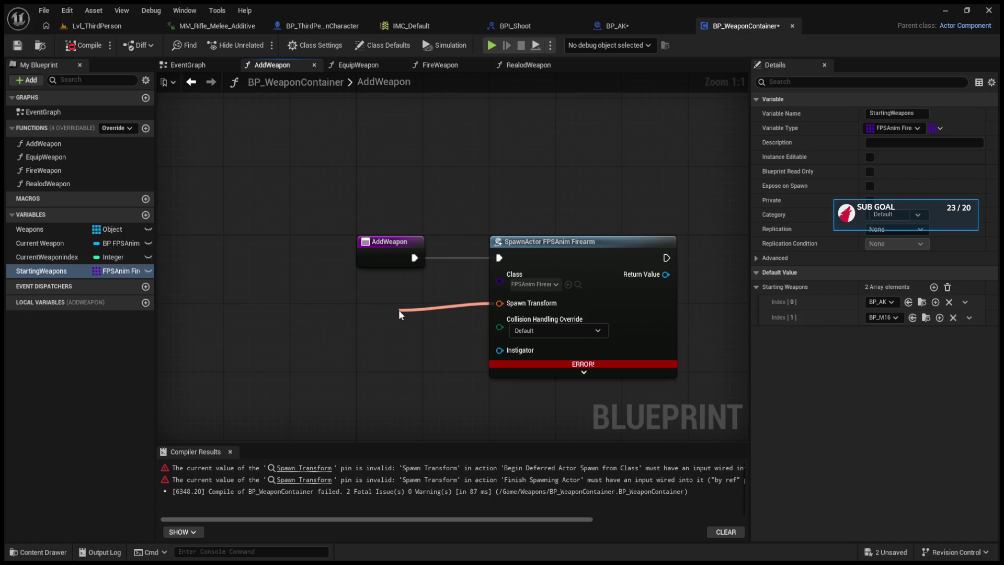
left_click_drag(399, 309, 219, 327)
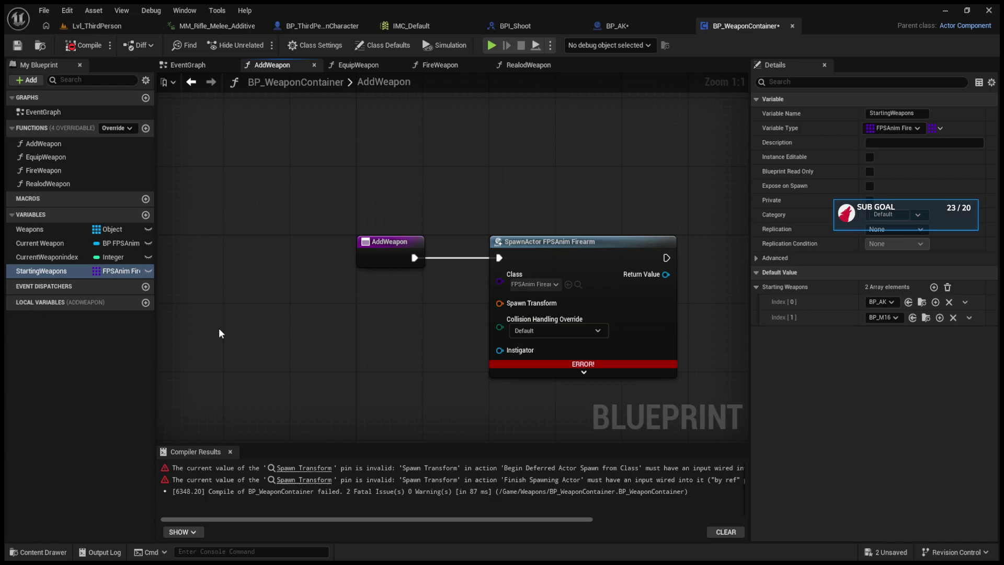
- Feed Get Owner through Get Actor Transform into Spawn Transform, then compile
key("ctrl+v")
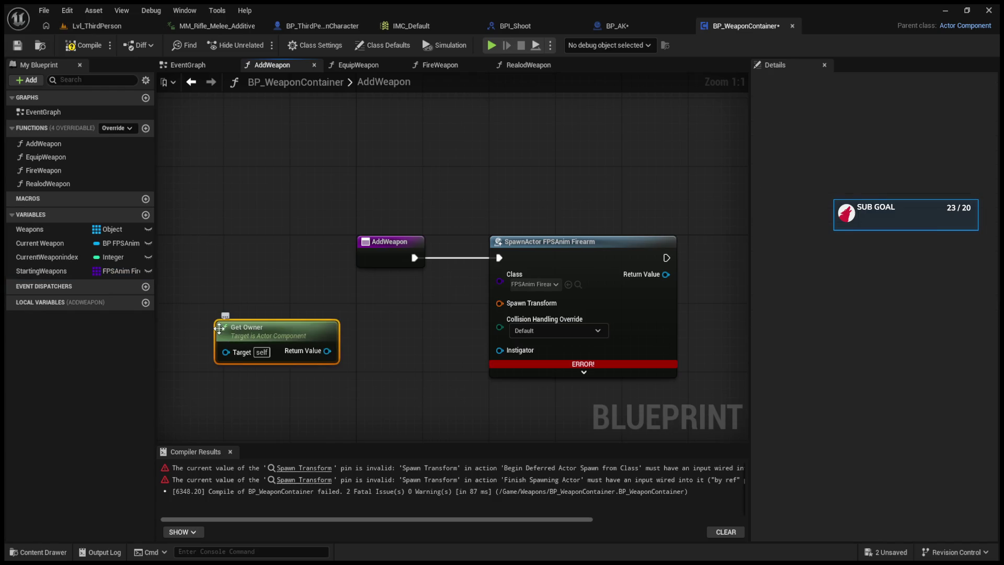
mouse_move(213, 339)
left_mouse_down()
mouse_move(114, 338)
mouse_move(278, 342)
left_mouse_up()
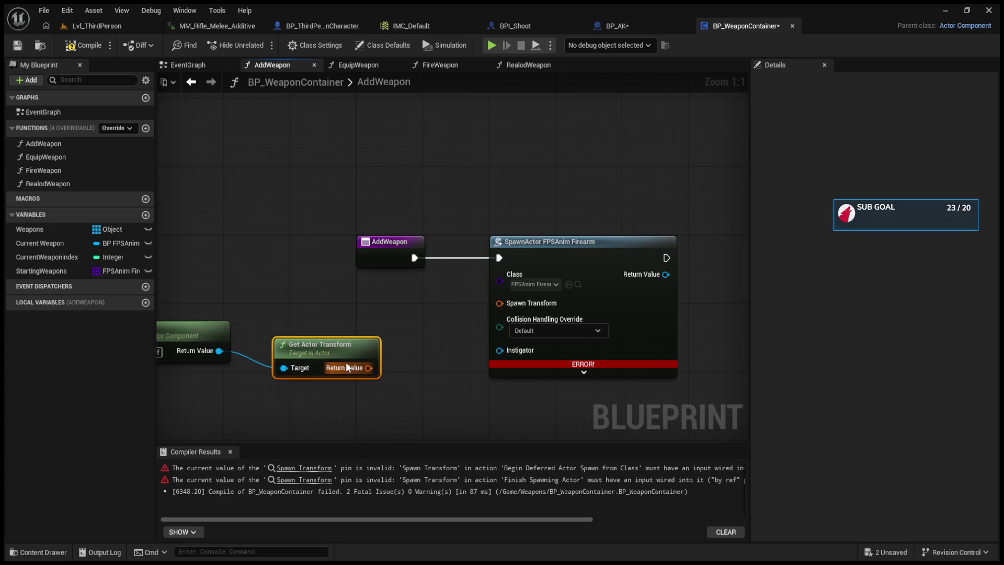
left_click_drag(368, 367, 499, 303)
left_click_drag(324, 346, 332, 329)
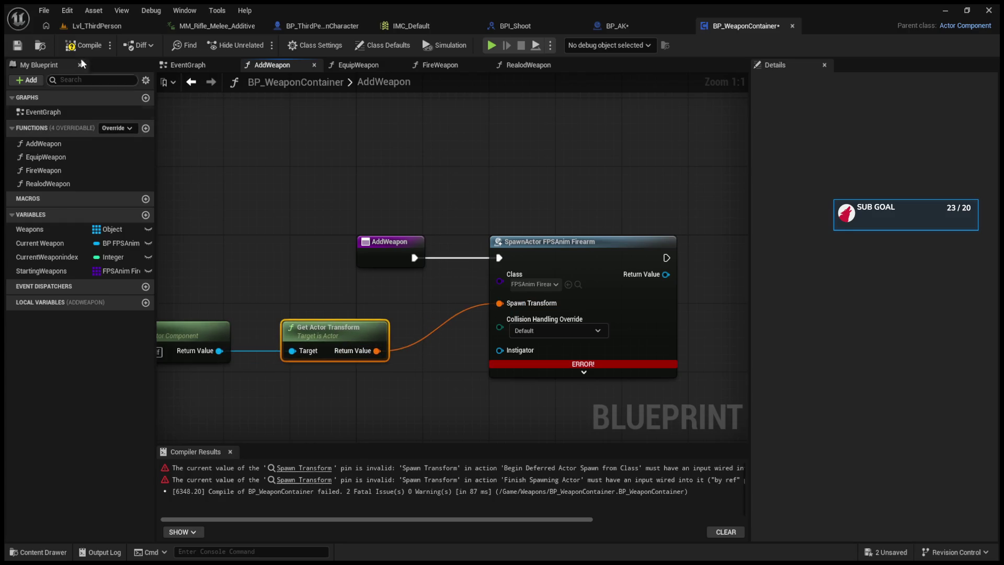
left_click(83, 45)
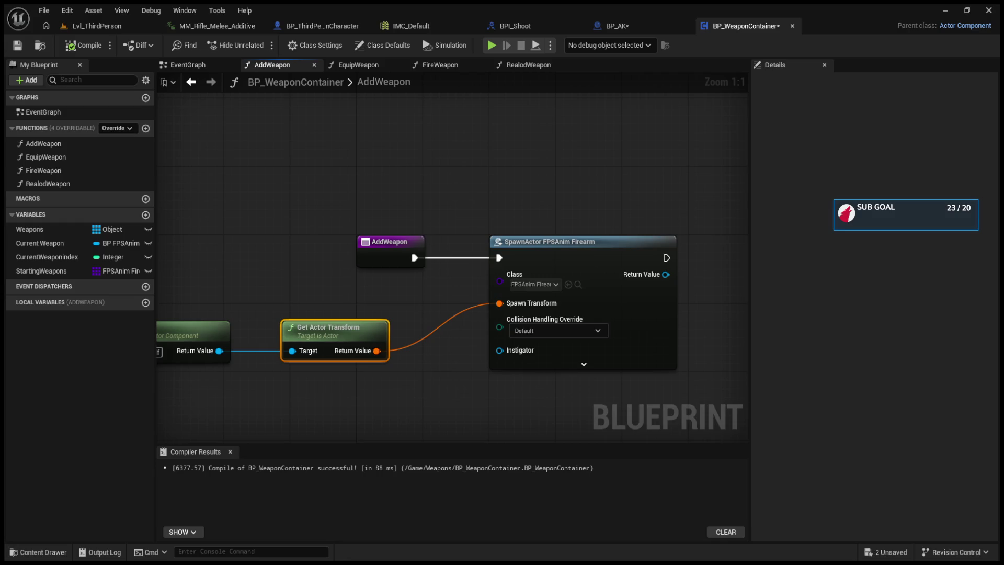
left_click_drag(662, 276, 503, 265)
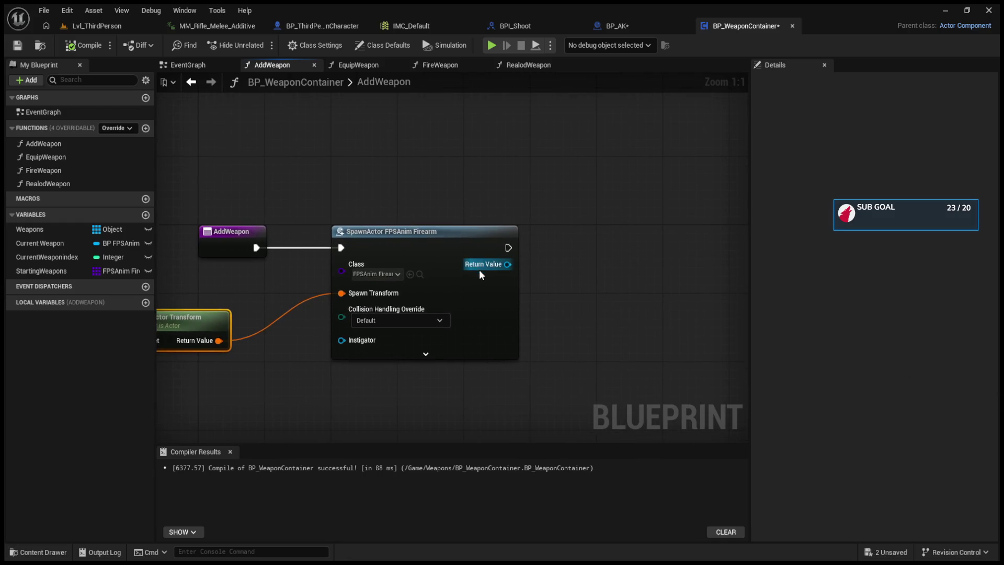
- Promote SpawnActor's Return Value to a new variable named Spawn Weapon
right_click(501, 265)
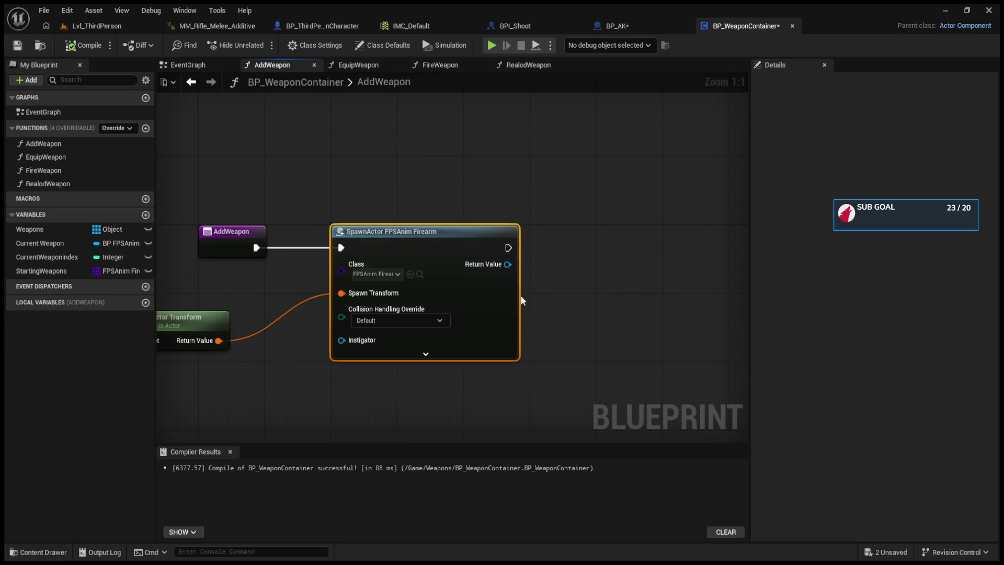
left_click(520, 295)
type("S")
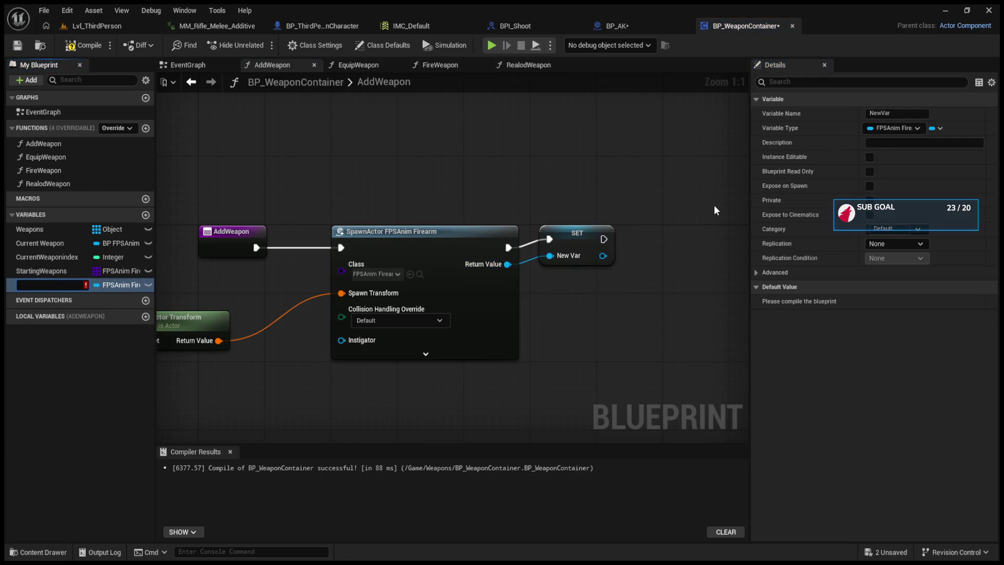
type("pawn W")
type("eapon")
key("Return")
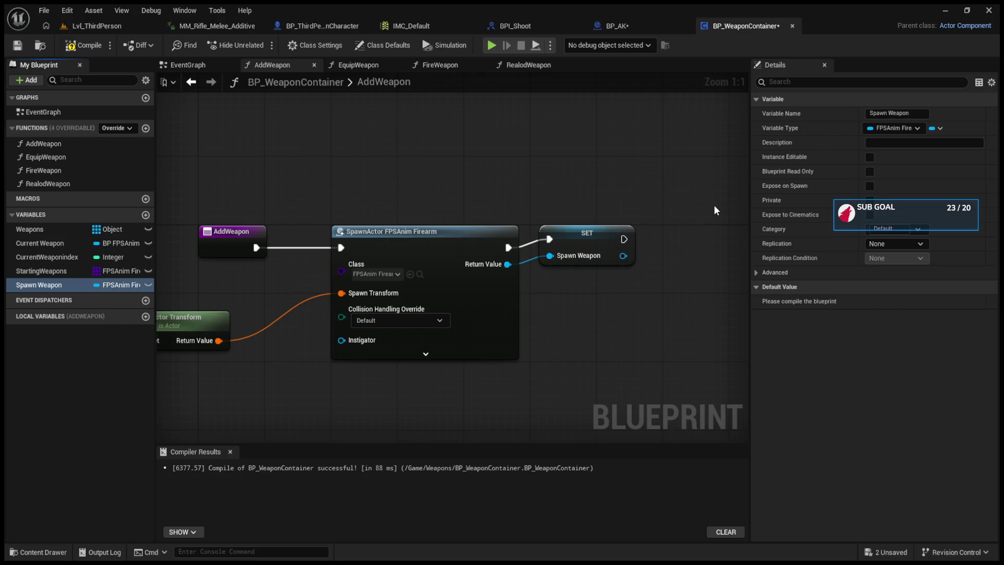
mouse_move(572, 242)
left_mouse_down()
mouse_move(580, 251)
mouse_move(769, 249)
left_mouse_up()
- Tidy the SpawnActor and SET Spawn Weapon nodes and start a wire from Spawn Weapon
mouse_move(209, 271)
left_mouse_down()
mouse_move(285, 314)
mouse_move(426, 309)
left_mouse_up()
left_click(517, 363)
left_click_drag(517, 363, 406, 352)
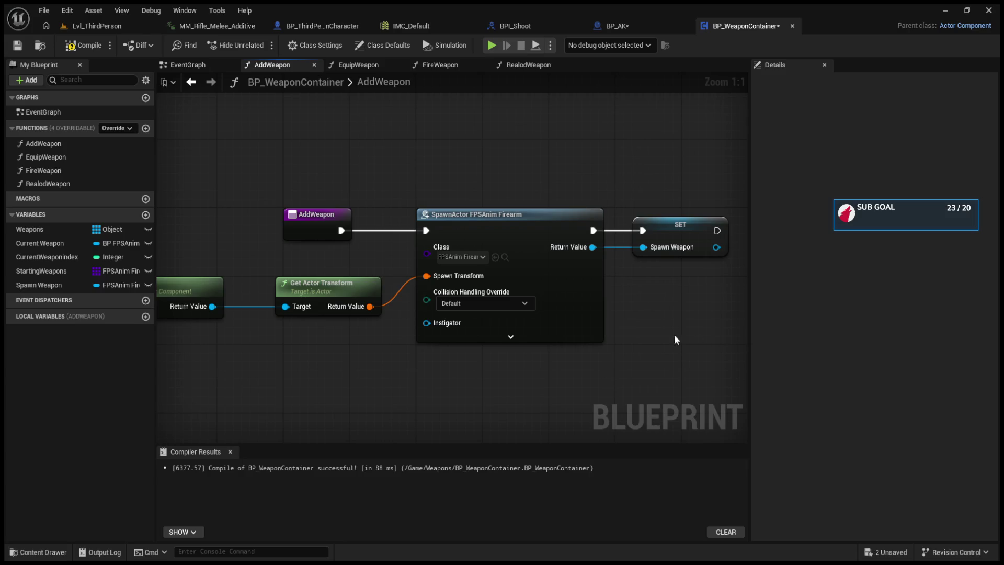
left_click_drag(601, 369, 435, 382)
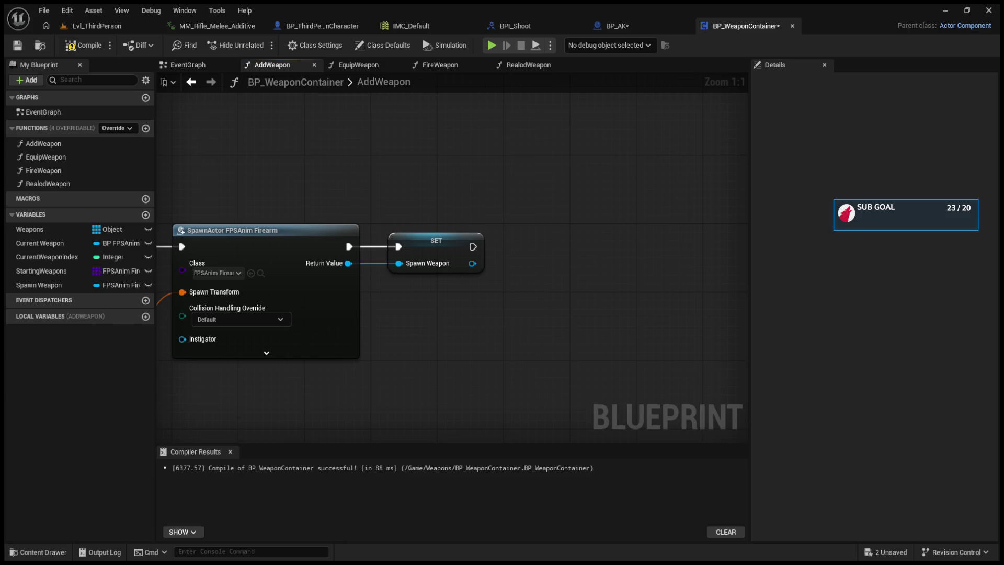
mouse_move(472, 263)
left_mouse_down()
mouse_move(546, 265)
mouse_move(566, 234)
mouse_move(553, 215)
left_mouse_up()
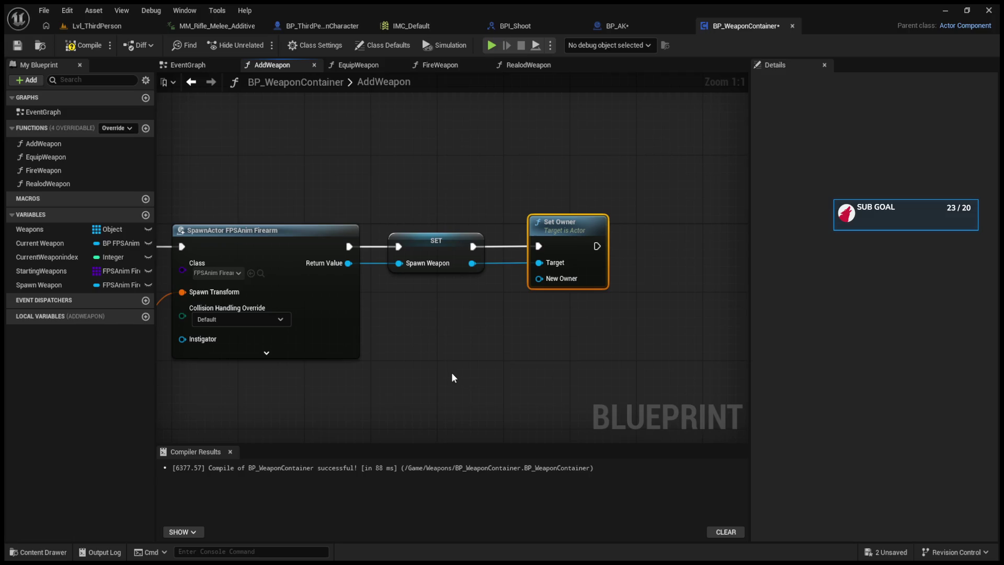
- Add a Get Owner node and wire its Return Value into Set Owner's New Owner
key("ctrl+v")
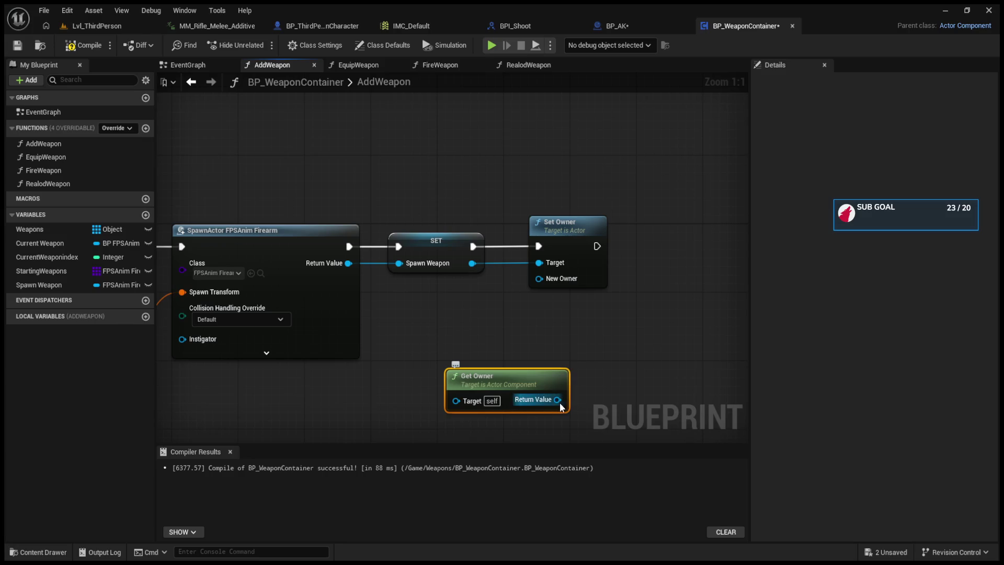
left_click_drag(557, 399, 540, 278)
left_click_drag(492, 375, 450, 333)
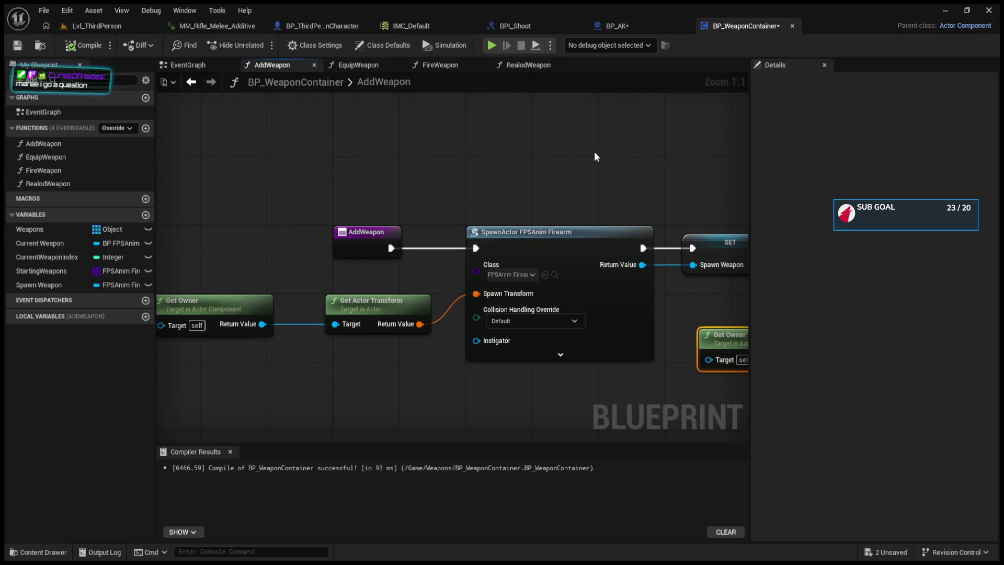
left_click_drag(594, 157, 374, 152)
left_click_drag(530, 348, 513, 331)
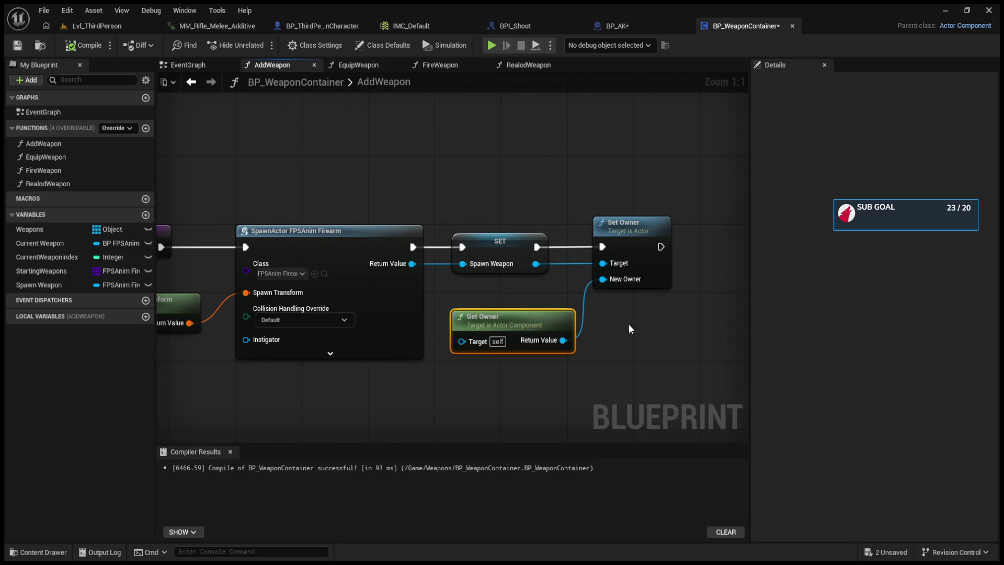
- Switch to the EquipWeapon function graph and frame its nodes
mouse_move(629, 328)
left_mouse_down()
mouse_move(646, 315)
mouse_move(635, 322)
left_mouse_up()
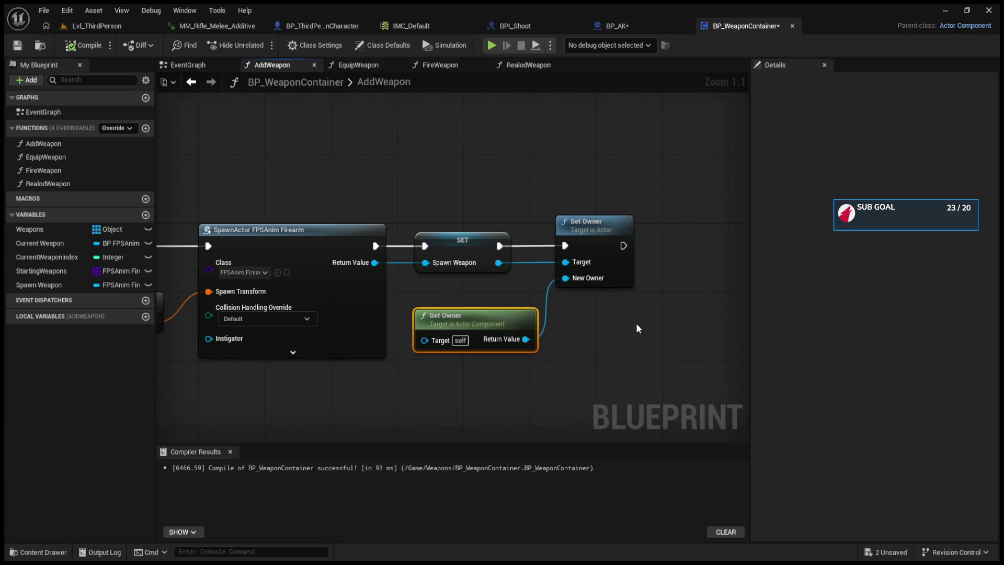
left_click(366, 64)
left_click_drag(387, 204, 278, 193)
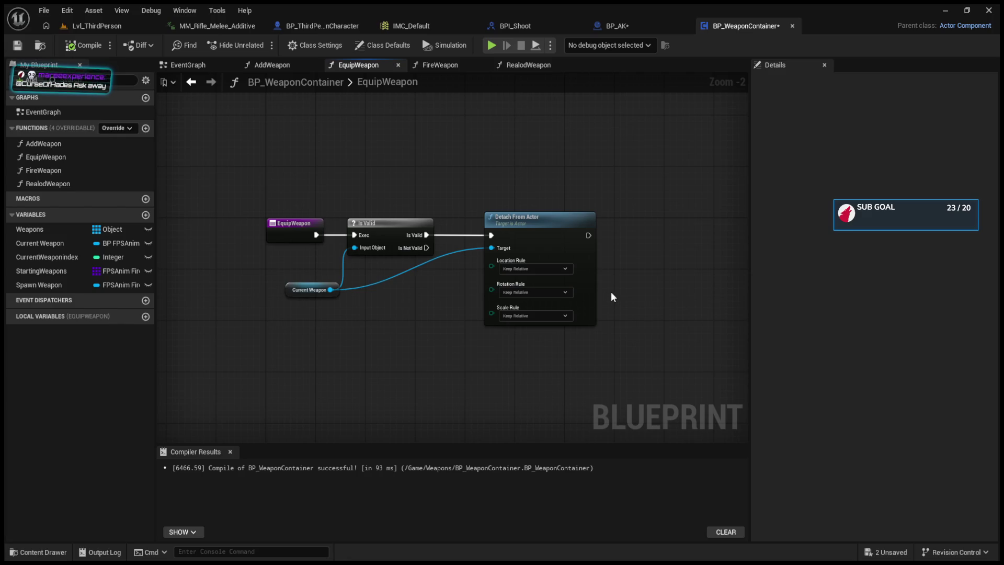
- Position the Current Weapon getter beside the Is Valid and Detach From Actor nodes
scroll(256, 321, "up", 2)
left_click_drag(294, 283, 227, 291)
left_click_drag(626, 208, 365, 280)
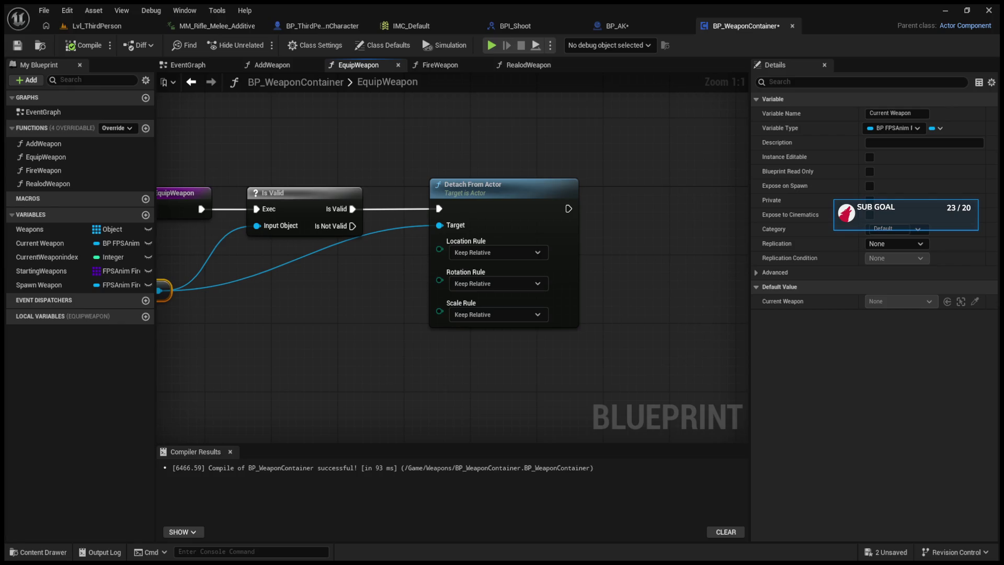
left_click_drag(419, 243, 459, 245)
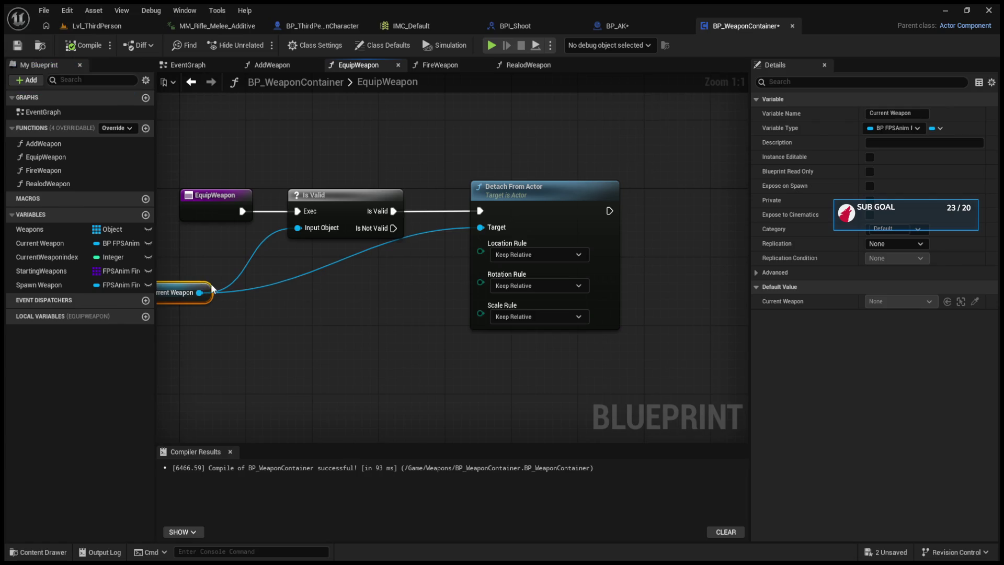
left_click_drag(217, 296, 266, 296)
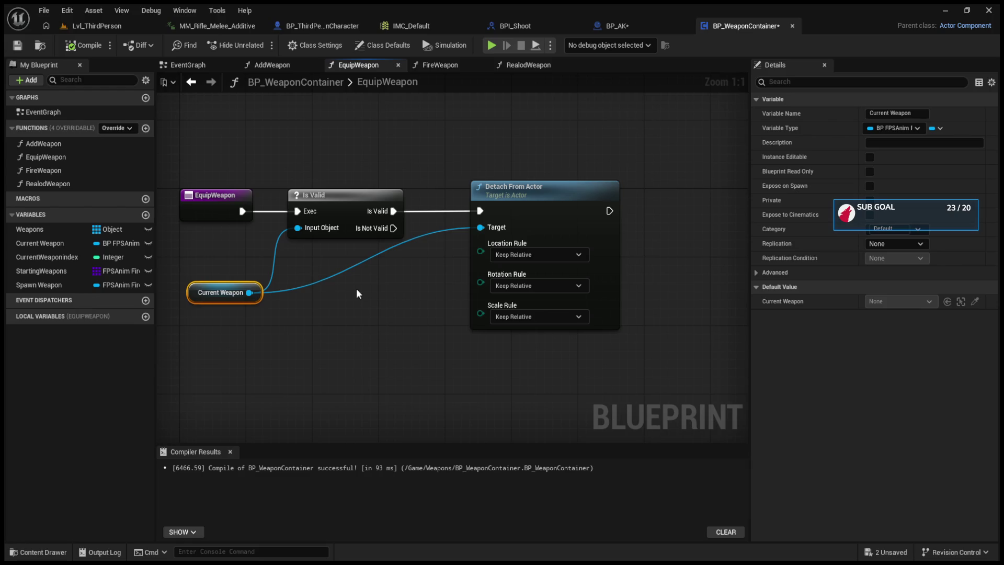
left_click_drag(406, 296, 366, 297)
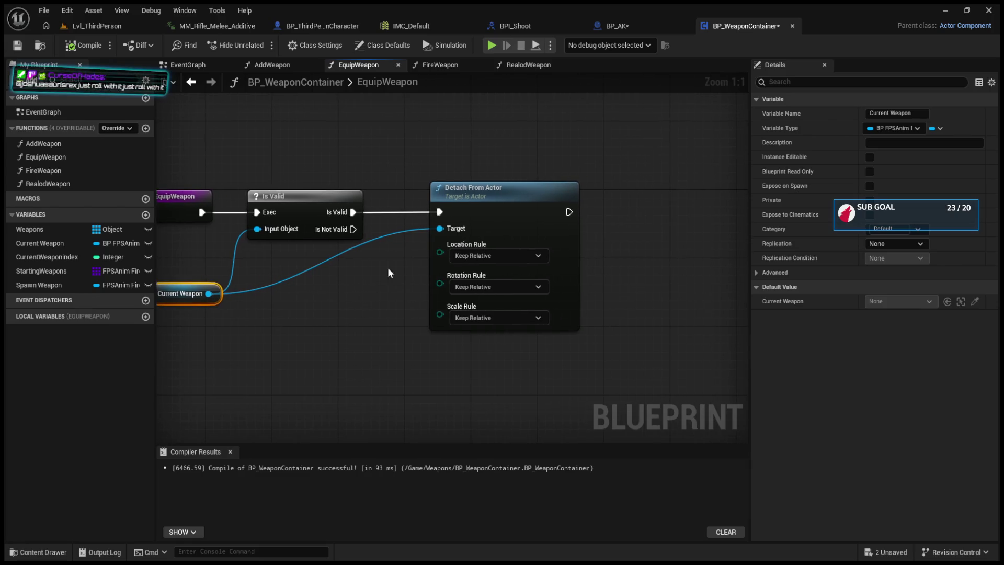
left_click(442, 208)
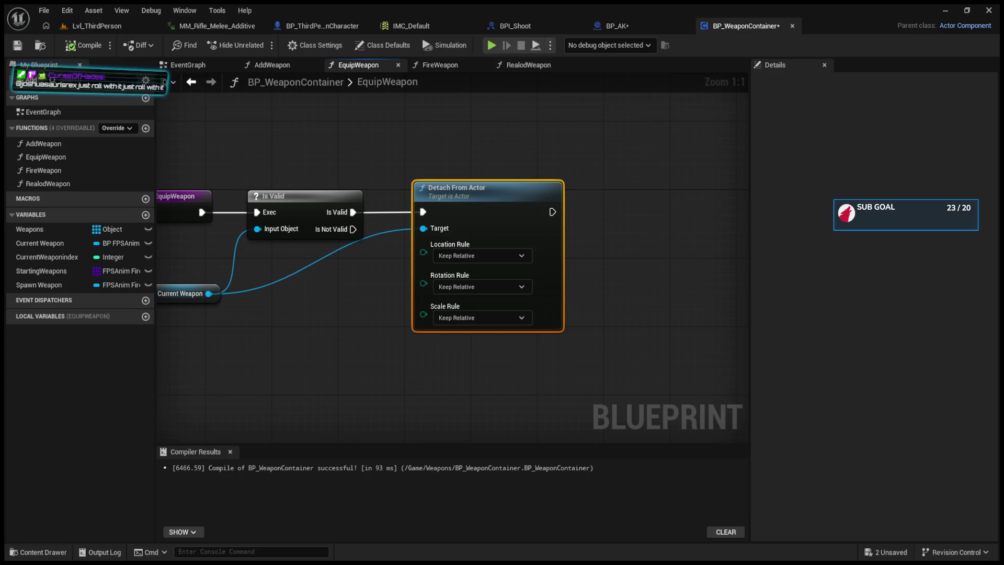
left_click_drag(668, 301, 587, 302)
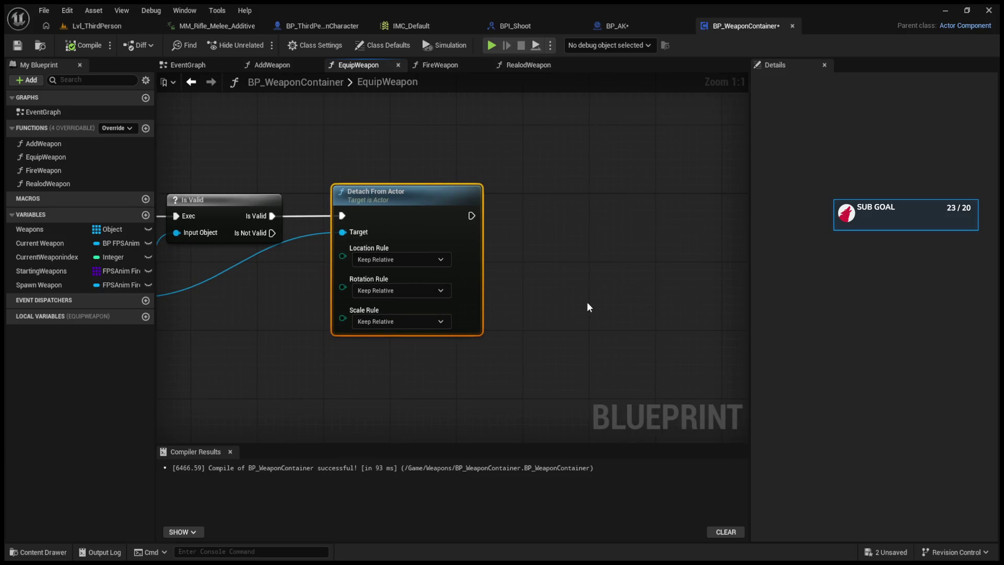
left_click(61, 230)
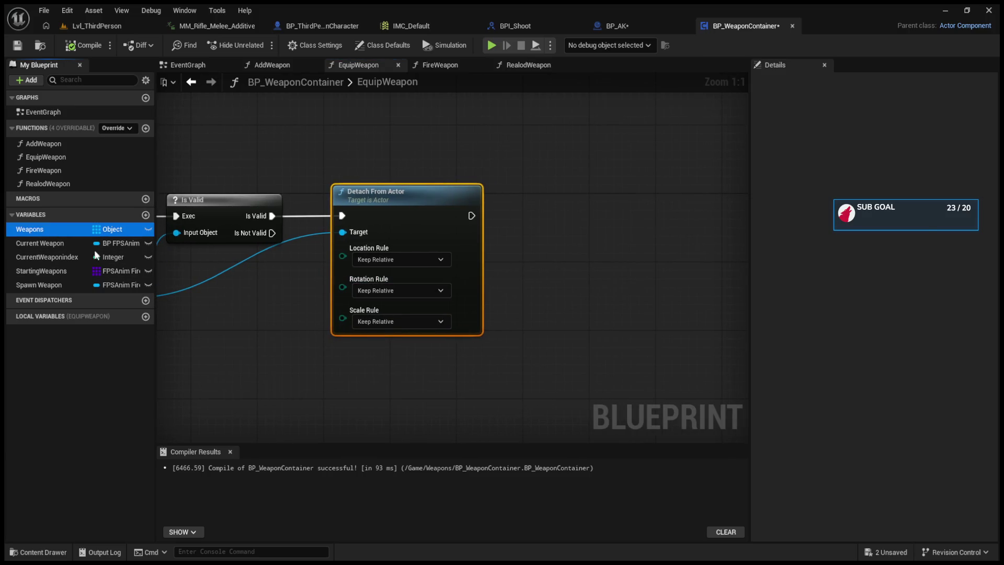
- Place a Weapons getter feeding a GET at index 0, plus a mistaken SET Weapons with Make Array
mouse_move(389, 391)
left_mouse_down()
mouse_move(544, 346)
mouse_move(568, 306)
mouse_move(560, 290)
left_mouse_up()
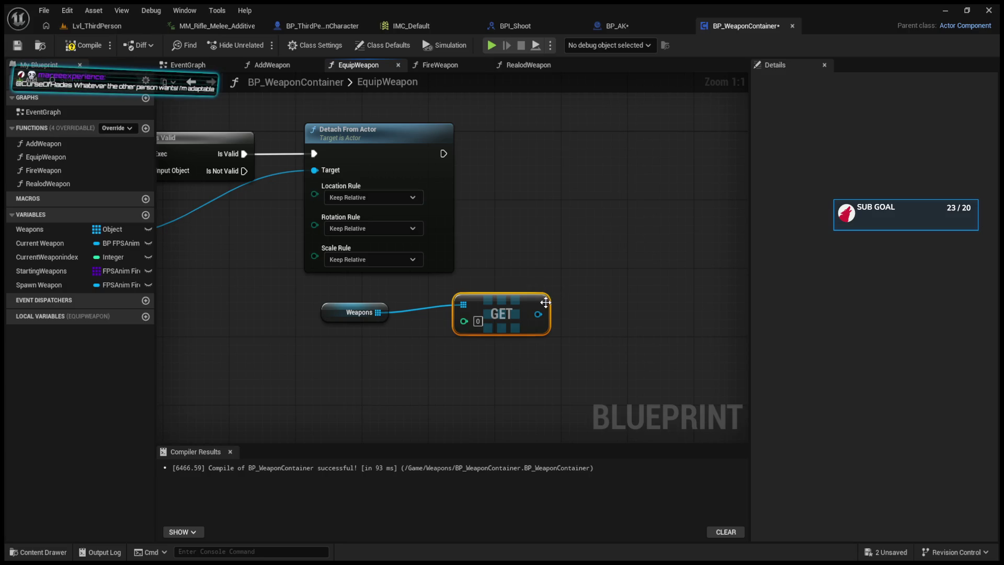
left_click_drag(501, 313, 493, 322)
mouse_move(29, 229)
left_mouse_down()
mouse_move(430, 234)
mouse_move(558, 201)
mouse_move(568, 152)
left_mouse_up()
left_click_drag(444, 153, 556, 154)
left_click_drag(532, 314, 556, 171)
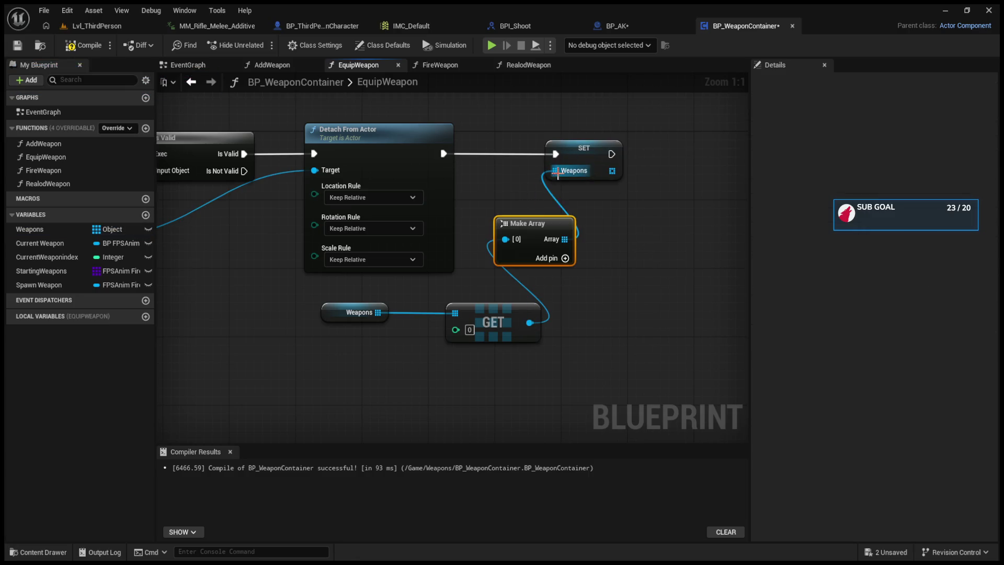
left_click_drag(594, 228, 603, 227)
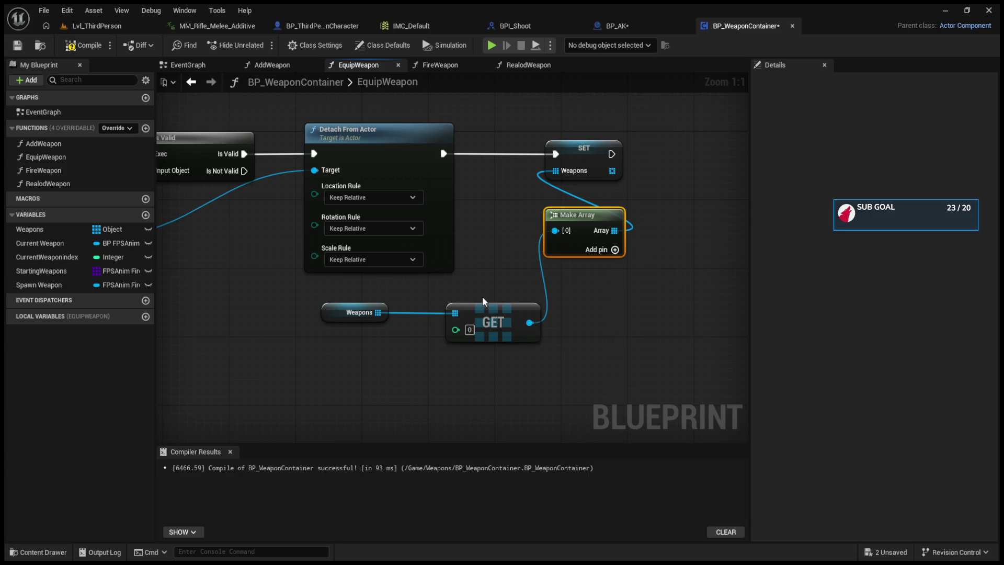
- Delete the stray SET Weapons and Make Array nodes
left_click_drag(638, 135, 597, 242)
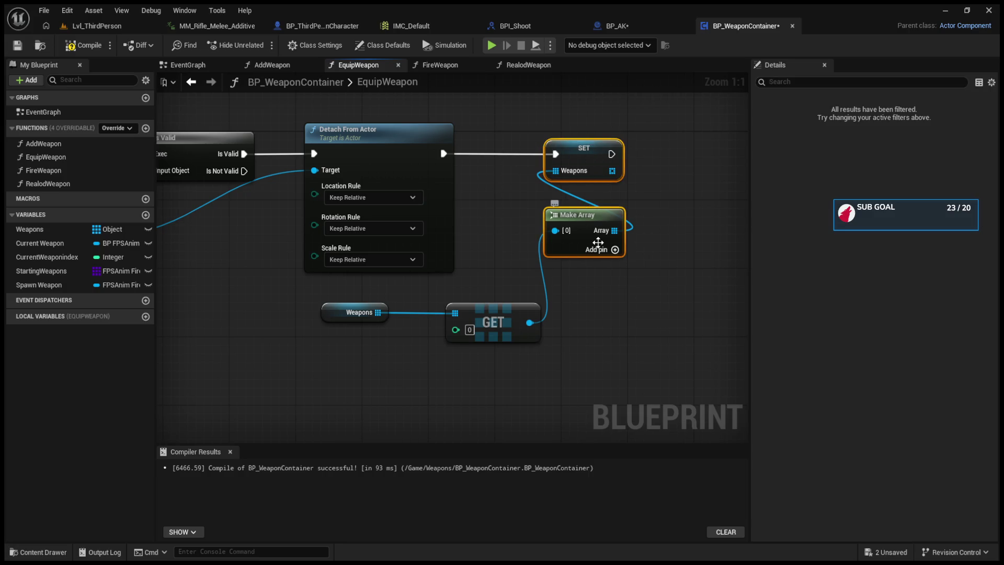
key("Delete")
left_click(45, 245)
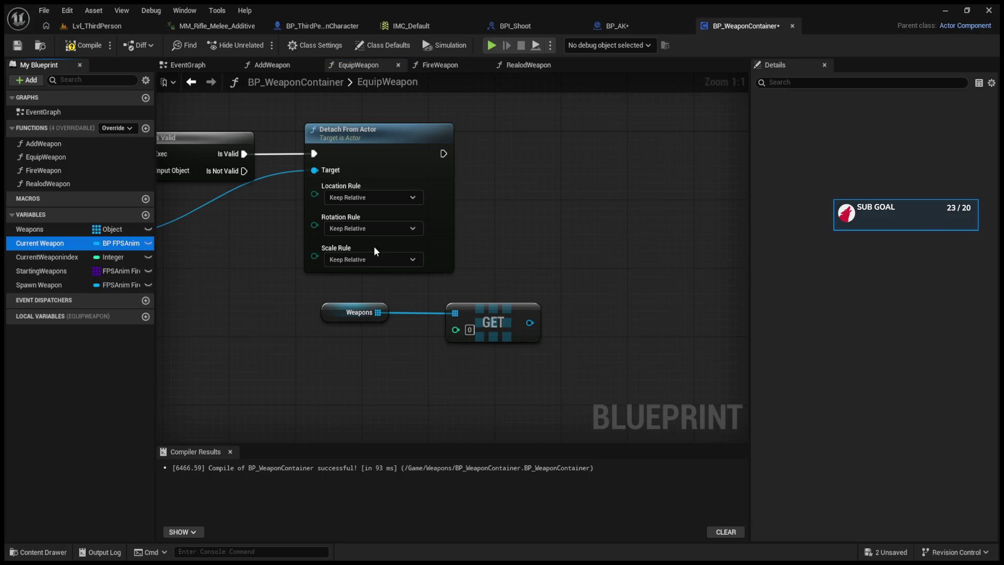
- Add a SET Current Weapon node to the right of Detach From Actor
left_click_drag(40, 243, 570, 143)
left_click(574, 168)
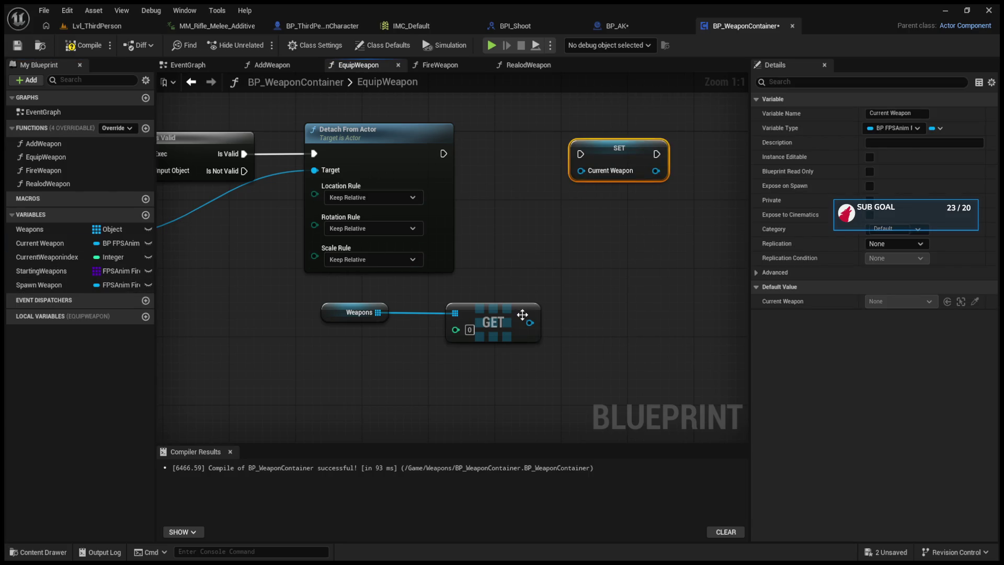
left_click_drag(530, 322, 580, 170)
mouse_move(530, 322)
left_mouse_down()
mouse_move(543, 253)
mouse_move(587, 170)
left_mouse_up()
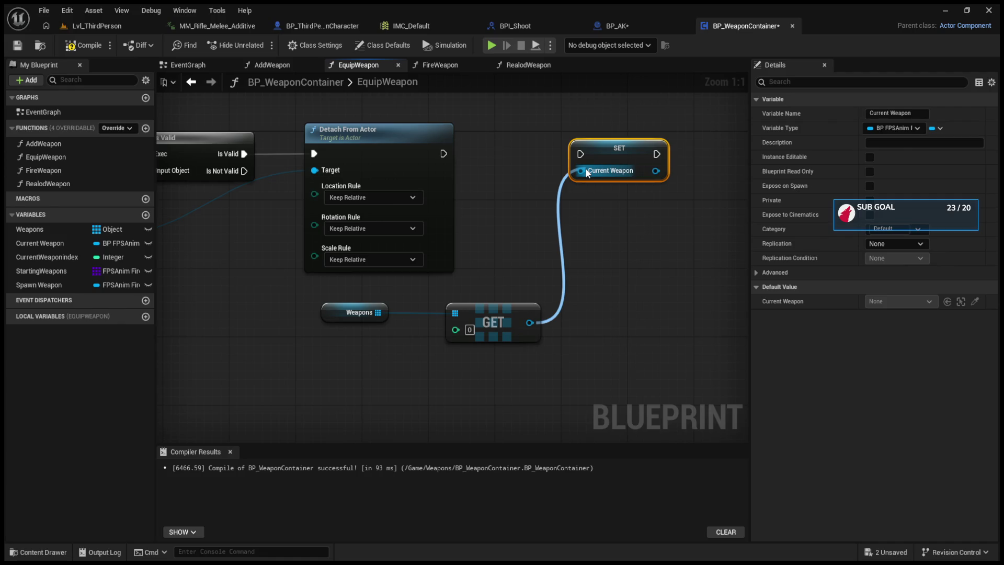
left_click_drag(586, 172, 587, 173)
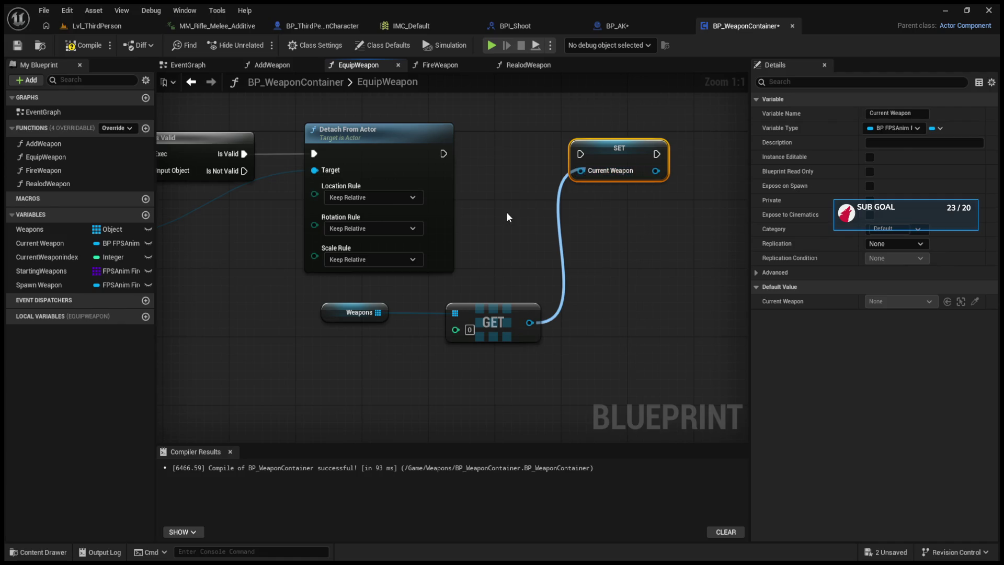
- Move the Weapons and GET nodes beneath SET Current Weapon, wire GET in, then undo it
left_click(329, 313)
left_click_drag(496, 317, 487, 315)
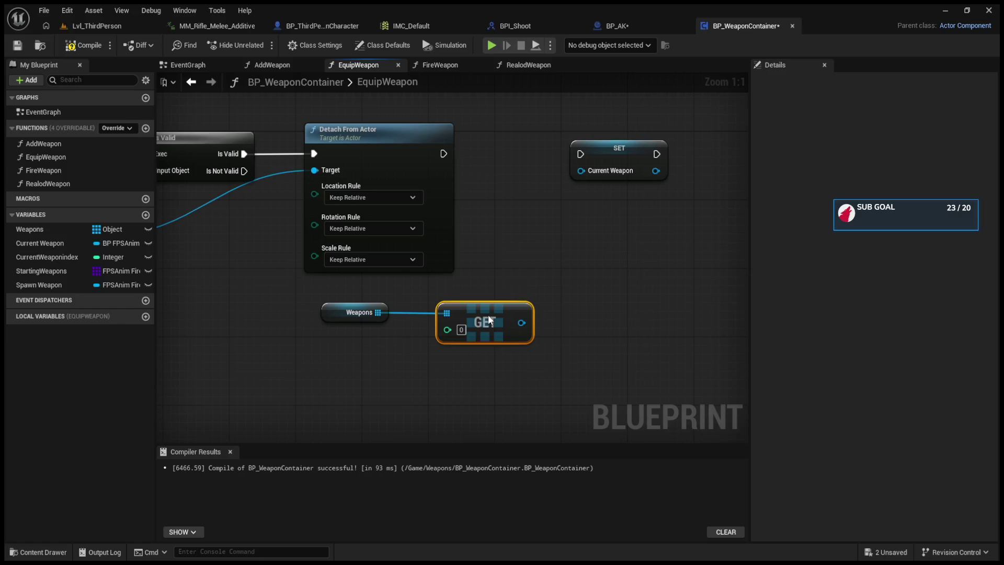
left_click(621, 149)
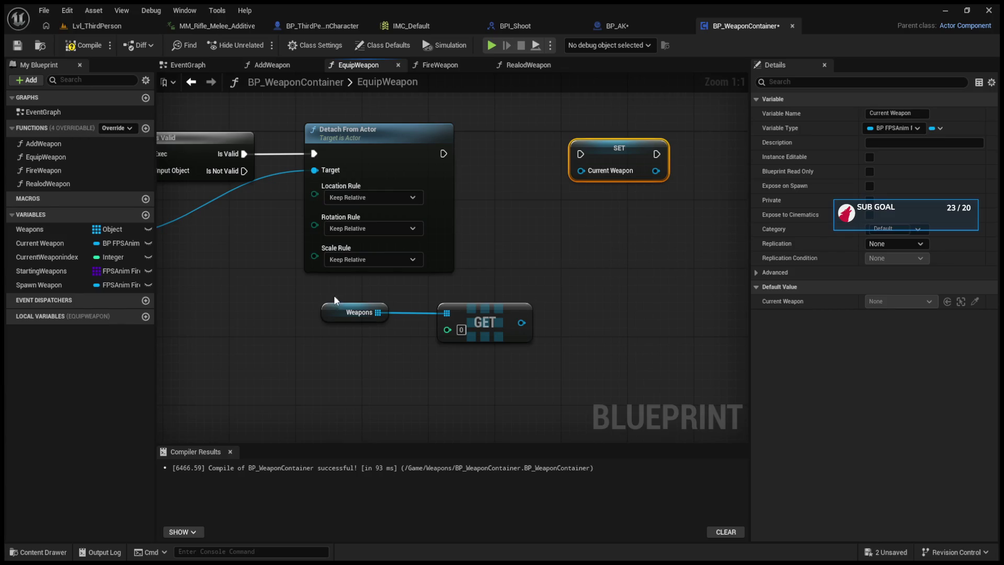
mouse_move(333, 295)
left_mouse_down()
mouse_move(497, 316)
mouse_move(456, 316)
left_mouse_up()
left_click(617, 155)
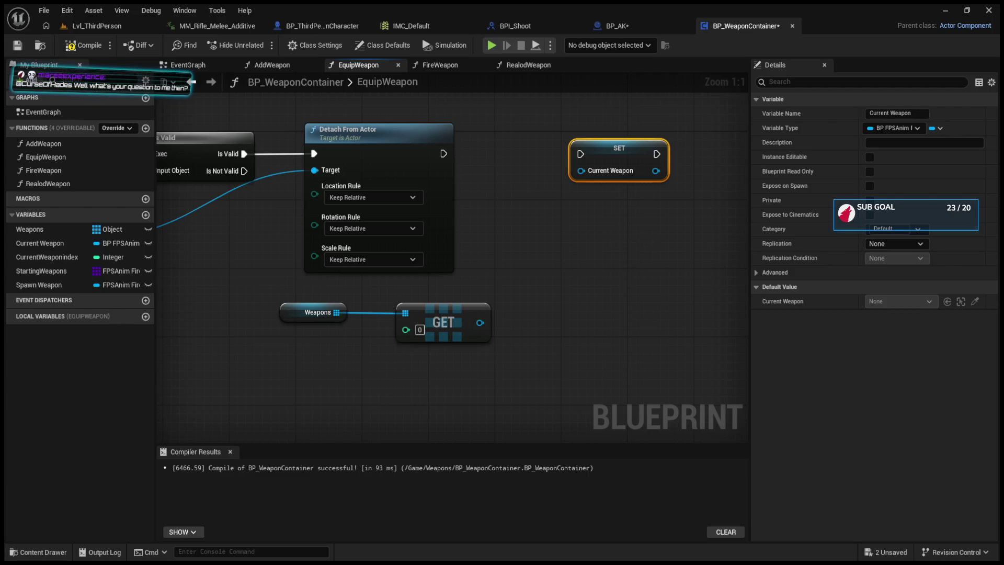
mouse_move(479, 322)
left_mouse_down()
mouse_move(572, 268)
mouse_move(526, 239)
mouse_move(479, 323)
mouse_move(581, 197)
mouse_move(588, 174)
left_mouse_up()
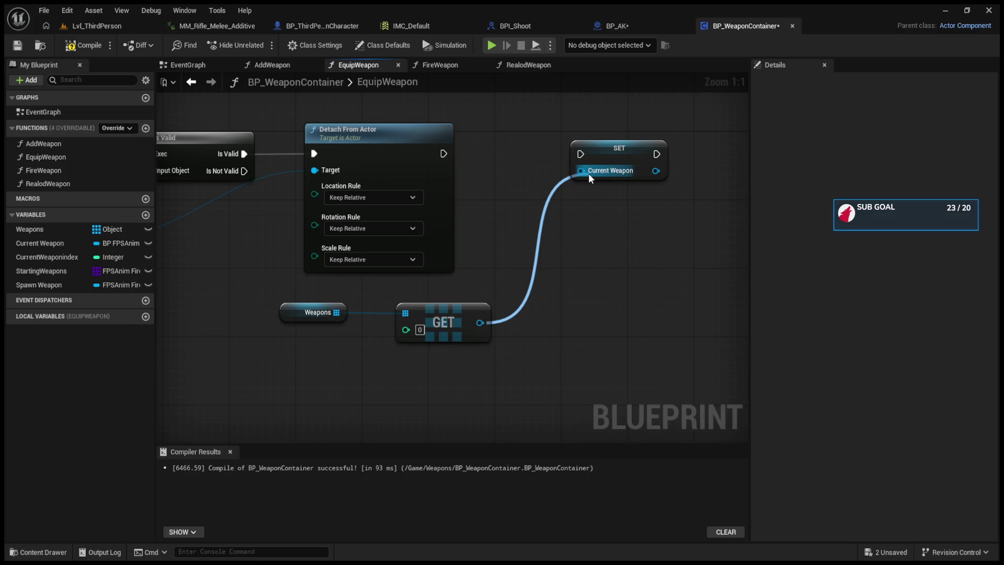
left_click_drag(588, 174, 588, 173)
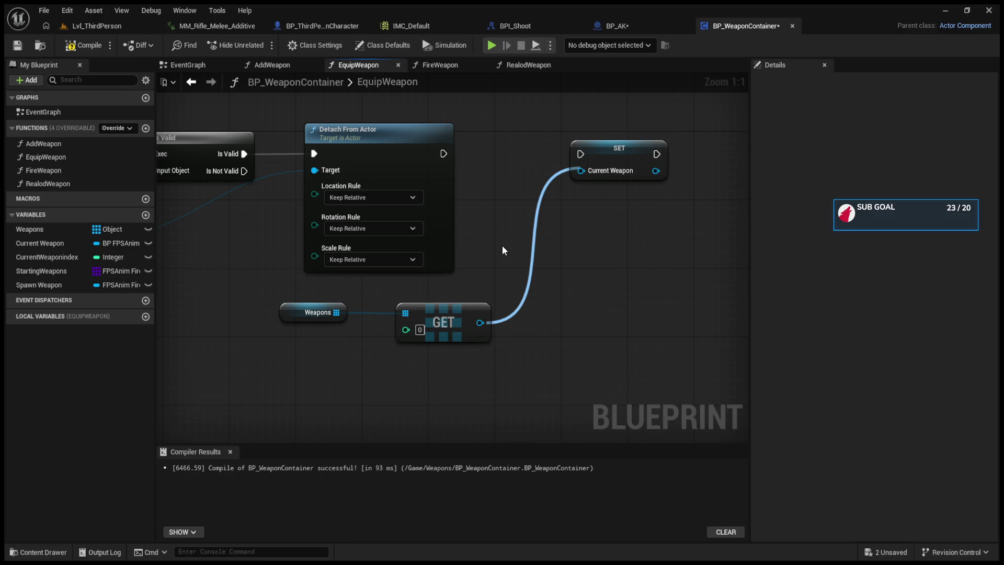
key("ctrl+z")
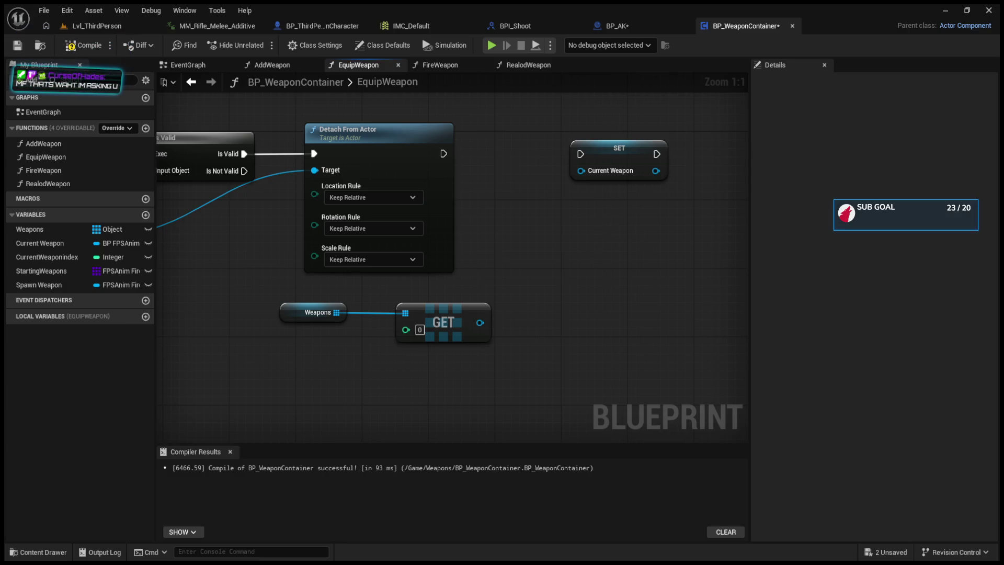
- Change the Current Weapon variable's type from BP FPSAnim to Object
left_click(637, 157)
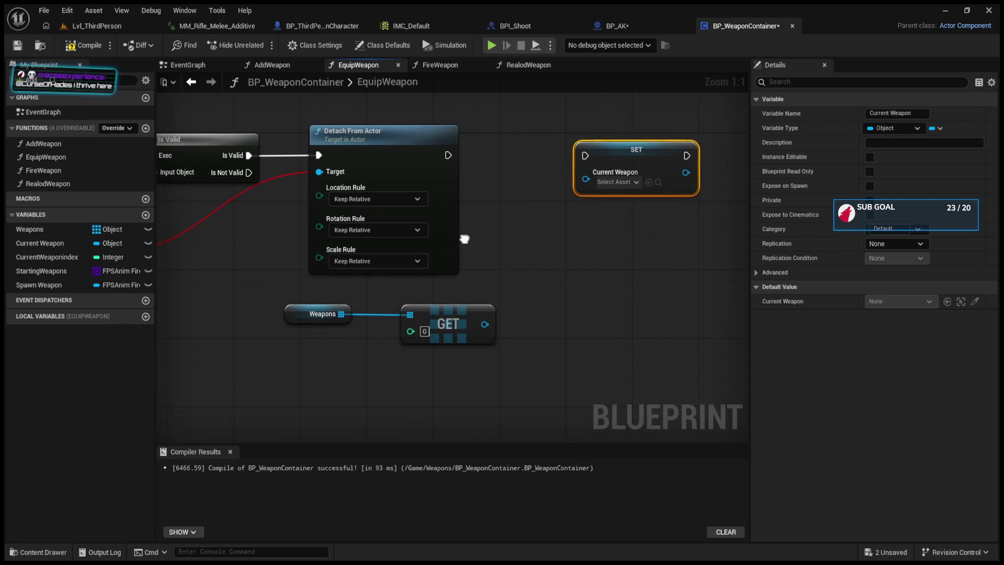
- Undo the type change so Current Weapon returns to BP FPSAnim, restoring its EquipWeapon wires
left_click_drag(181, 248, 331, 246)
left_click(337, 251)
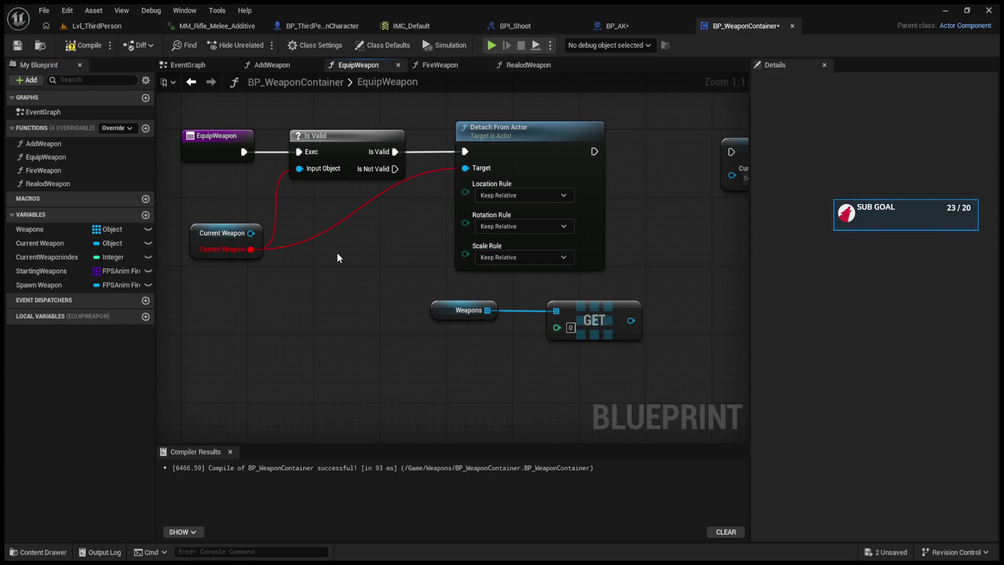
key("ctrl+z")
left_click_drag(349, 276, 255, 285)
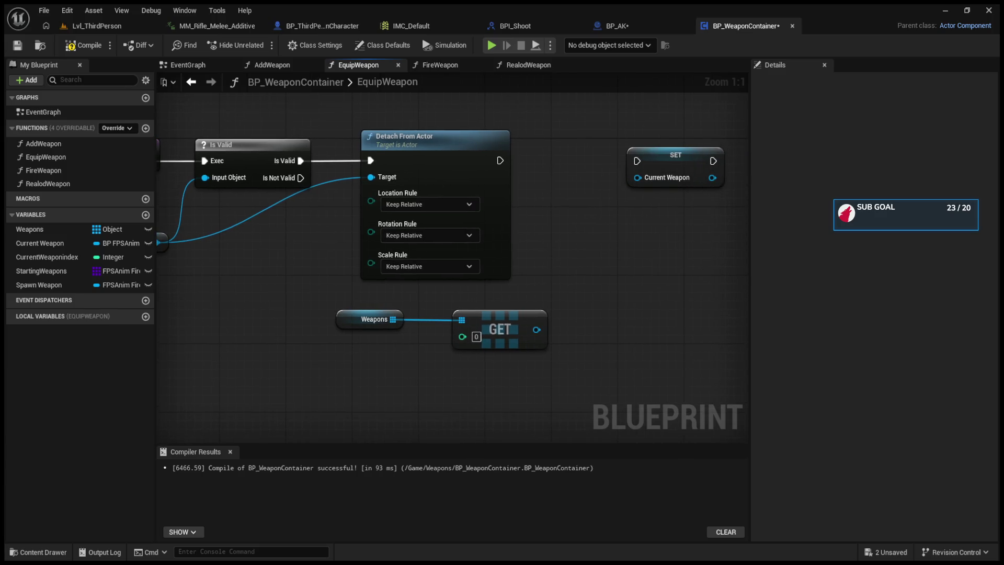